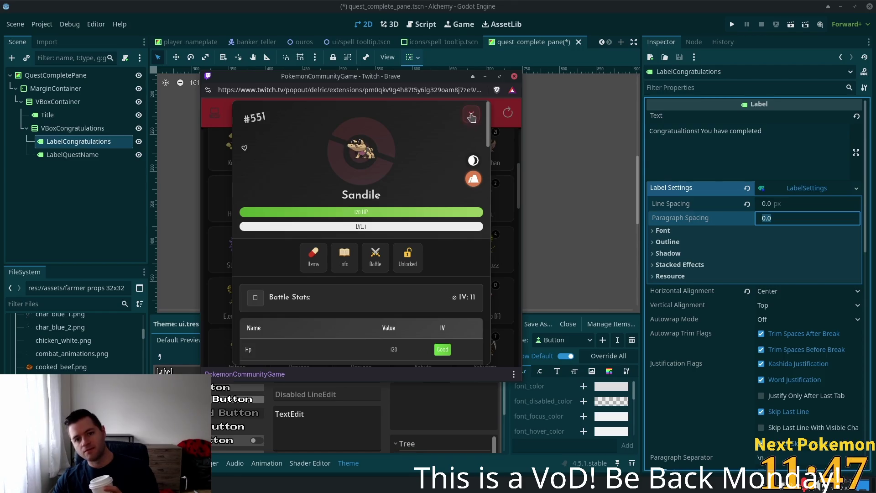
# Close the Sandile detail view and the Twitch extension popup to reveal the Godot editor.
pyautogui.click(471, 114)
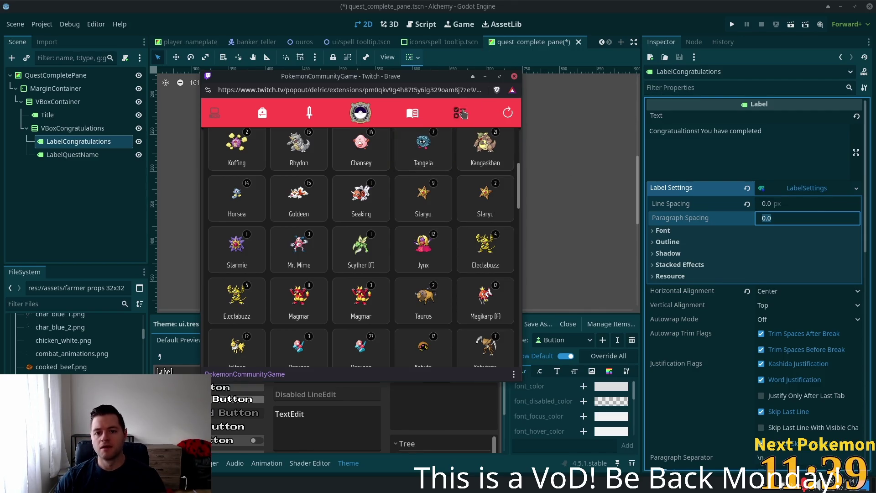
pyautogui.click(578, 63)
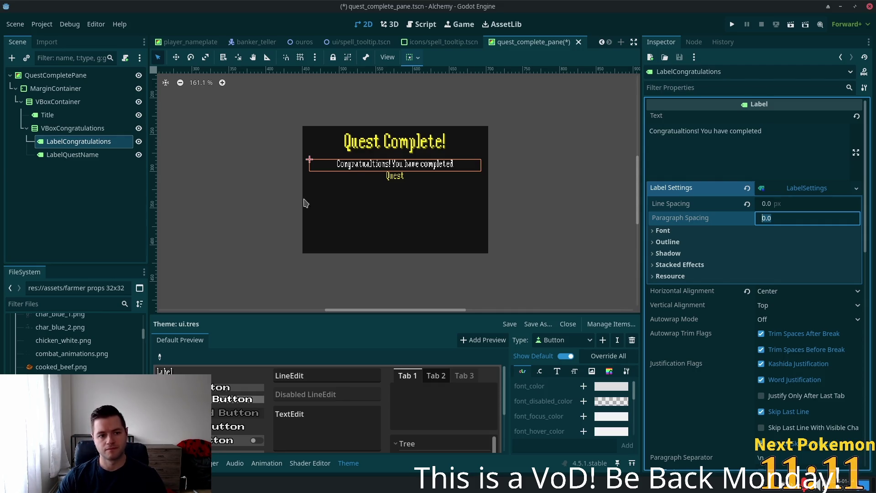
# Add a TileMapLayer child to QuestCompletePane and move it above MarginContainer.
pyautogui.click(45, 79)
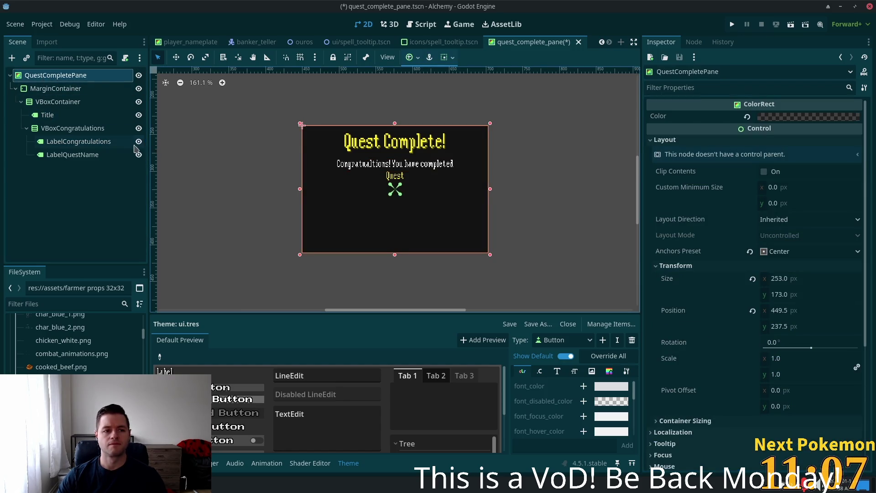
pyautogui.hotkey('ctrl', 'a')
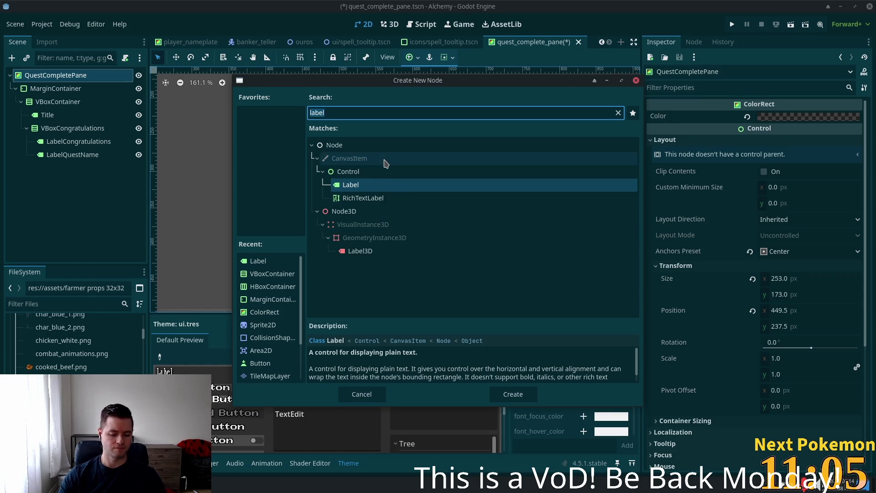
pyautogui.write('tilemap')
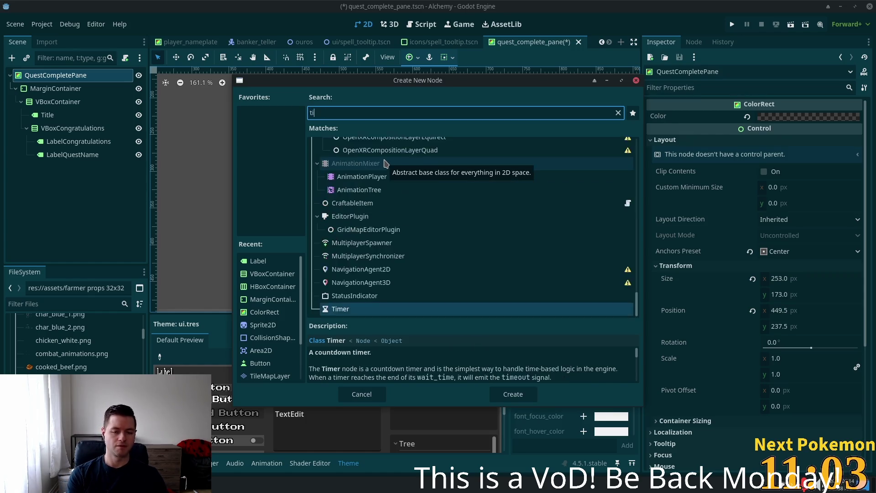
pyautogui.doubleClick(347, 251)
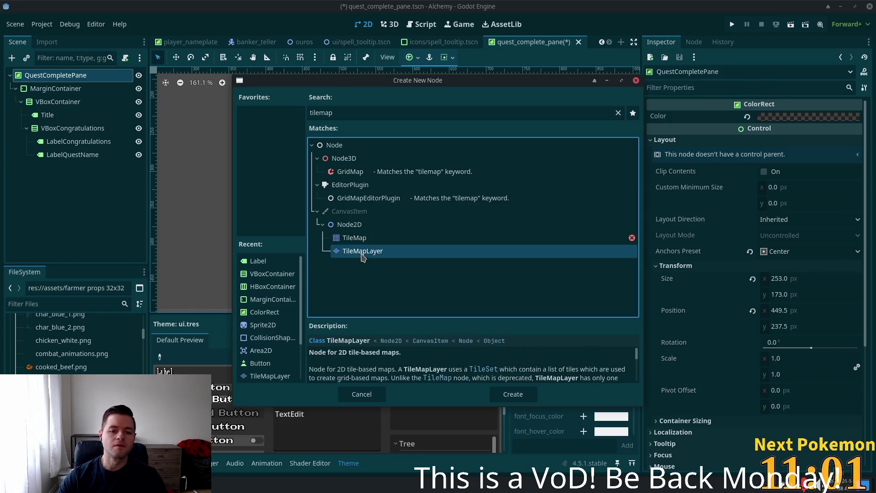
pyautogui.moveTo(45, 166); pyautogui.dragTo(37, 83)
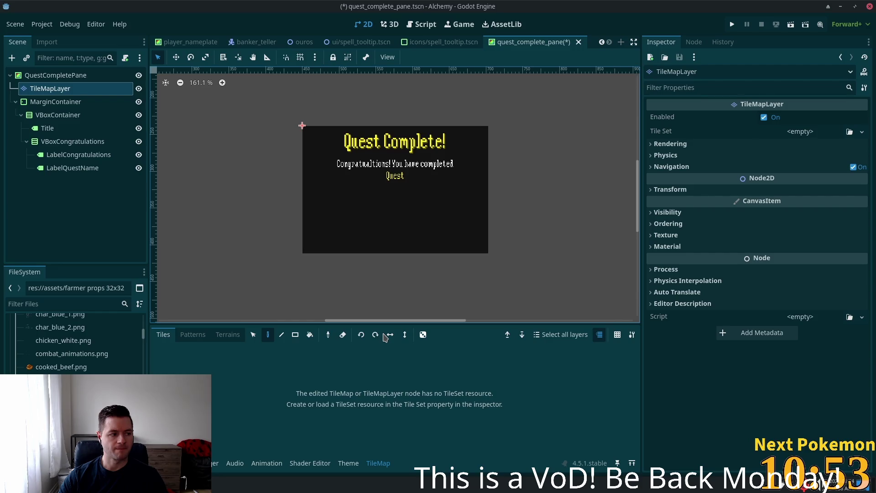
# Quick-load ui.tres as the TileMapLayer's Tile Set in the Inspector.
pyautogui.click(360, 335)
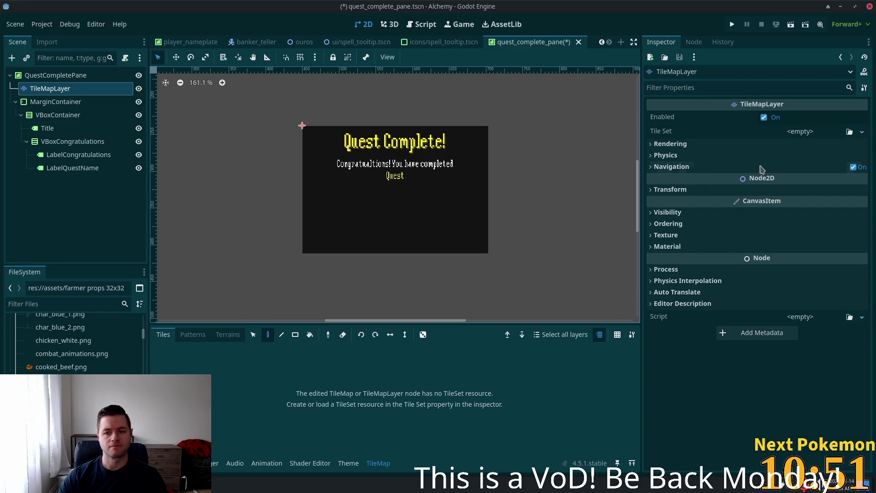
pyautogui.click(799, 132)
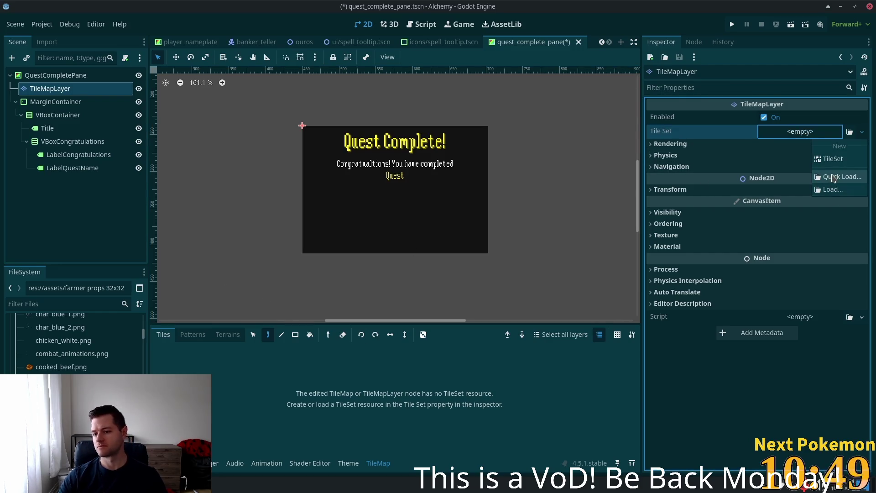
pyautogui.click(833, 178)
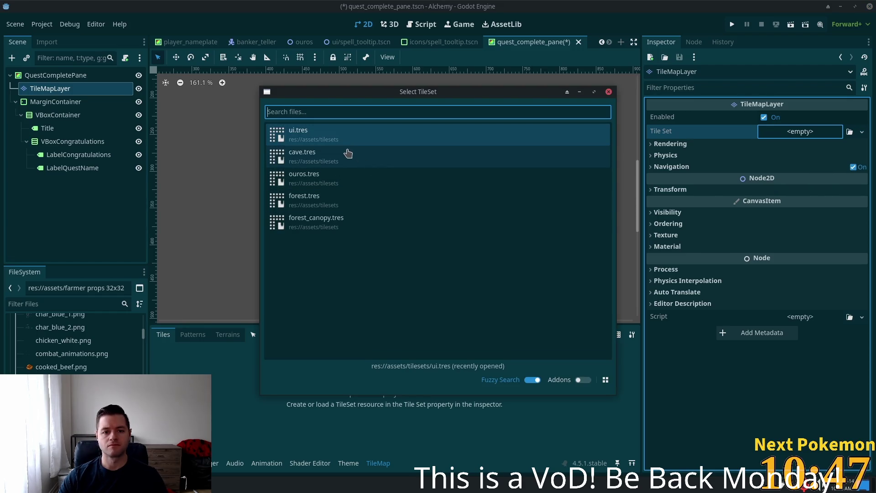
pyautogui.doubleClick(329, 132)
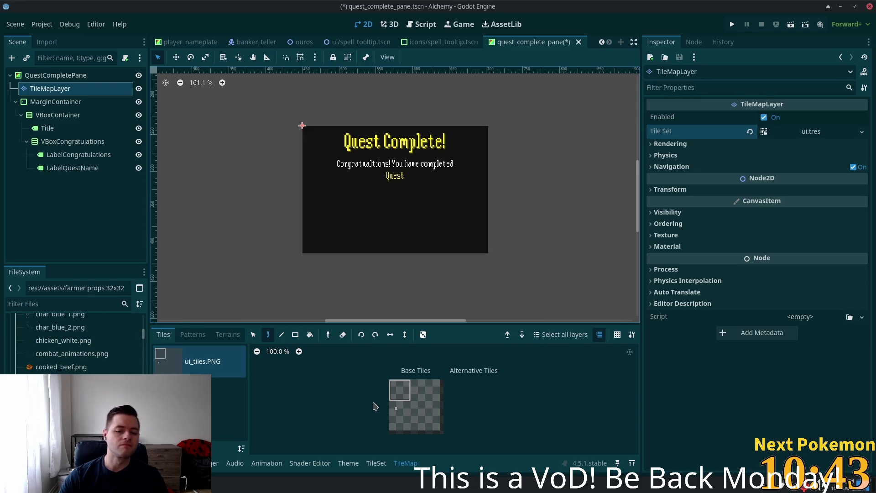
# Paint grey corner tiles at the pane's top-left and bottom-right corners.
pyautogui.click(392, 388)
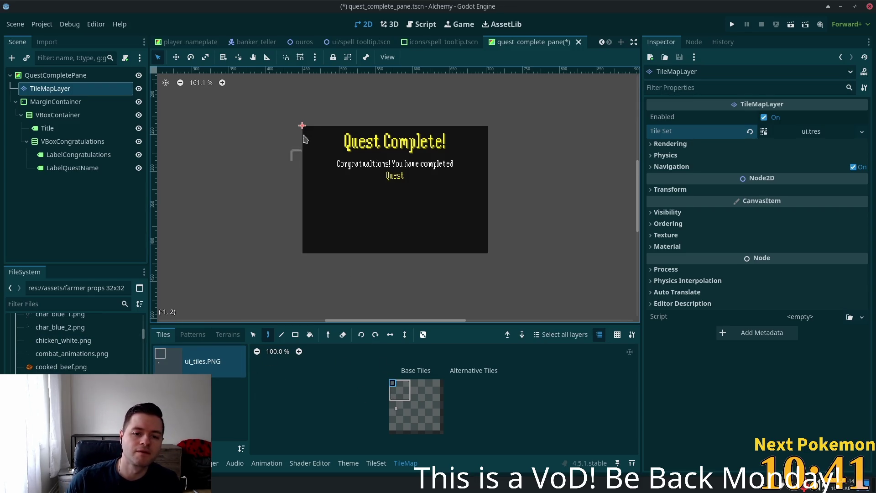
pyautogui.click(305, 132)
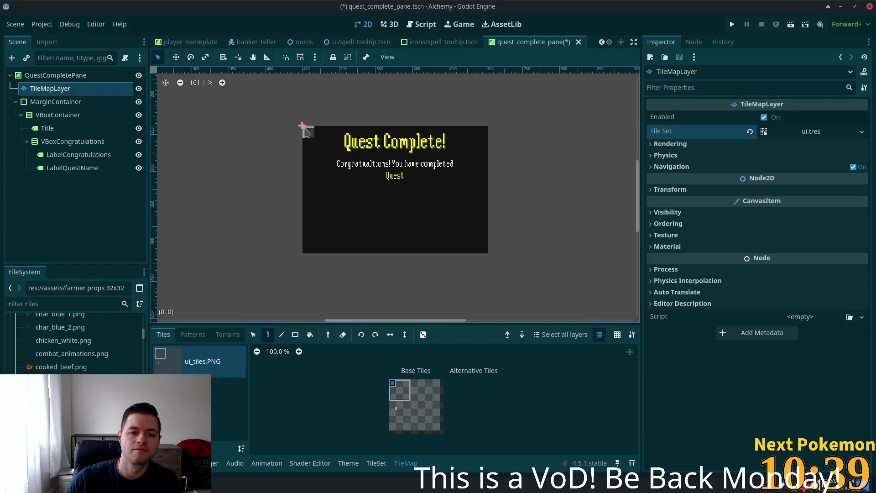
pyautogui.click(407, 398)
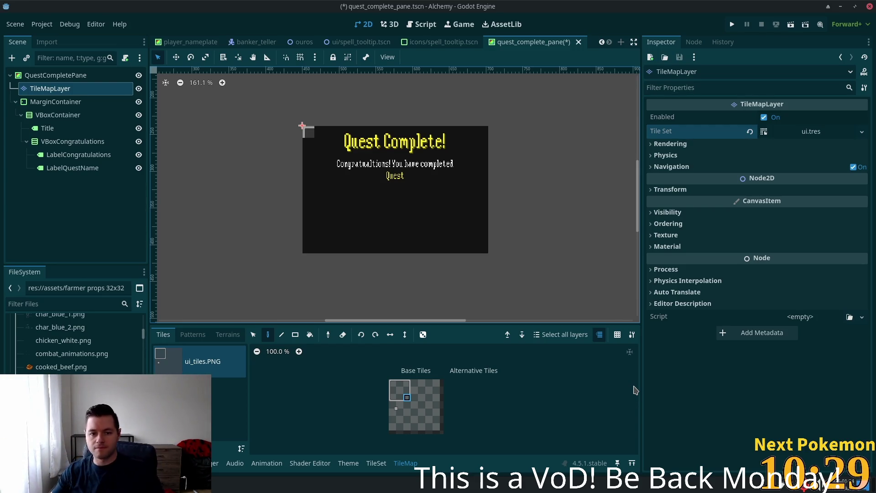
pyautogui.click(485, 249)
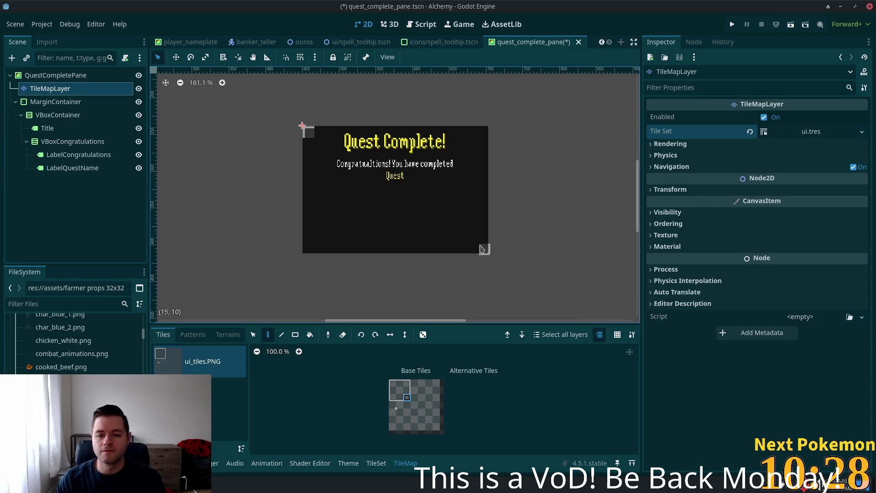
pyautogui.click(407, 383)
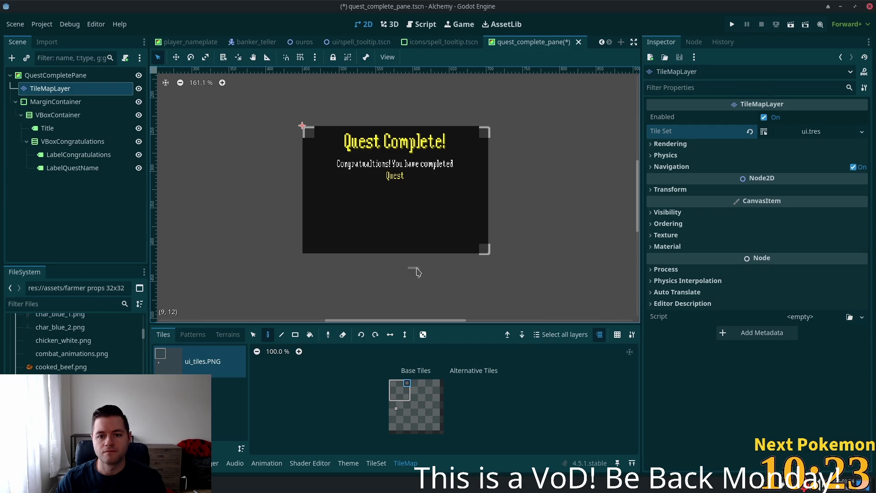
pyautogui.click(392, 428)
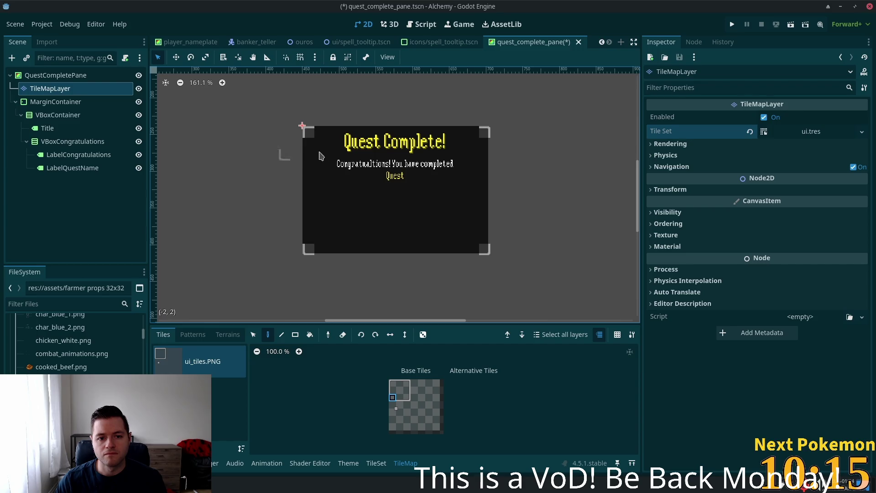
# Paint grey border tiles along the pane's bottom, right, left and top edges.
pyautogui.scroll(5, 301, 127)
pyautogui.scroll(-1, 292, 128)
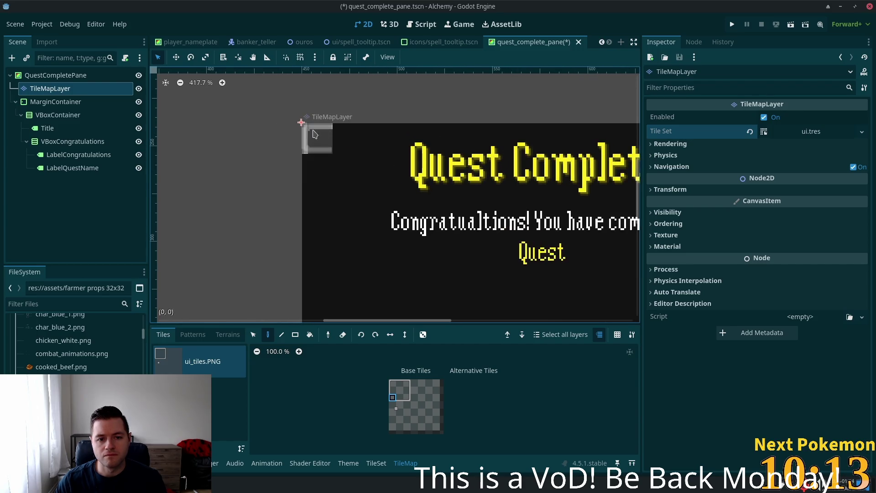
pyautogui.scroll(-1, 422, 199)
pyautogui.scroll(-5, 422, 200)
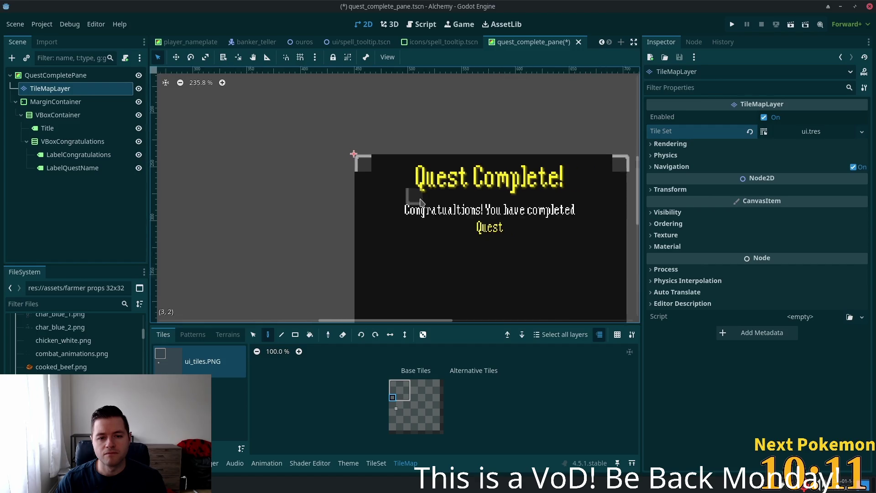
pyautogui.scroll(-1, 505, 228)
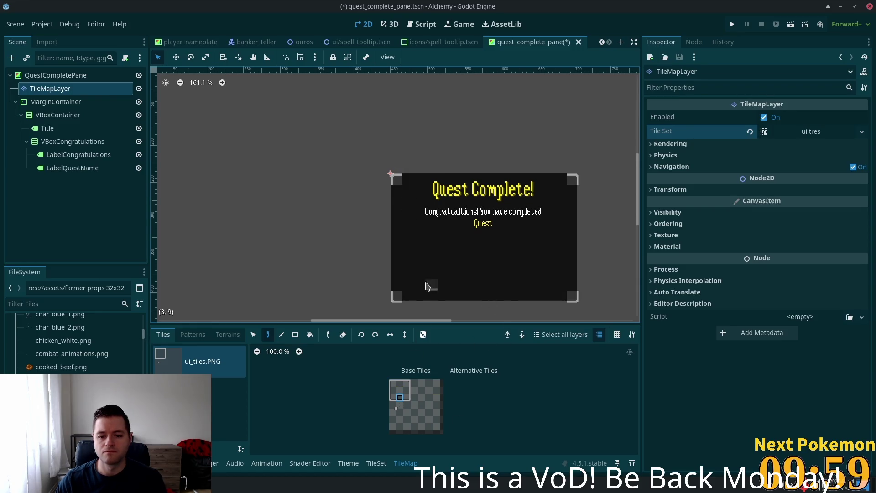
pyautogui.moveTo(402, 297); pyautogui.dragTo(566, 299)
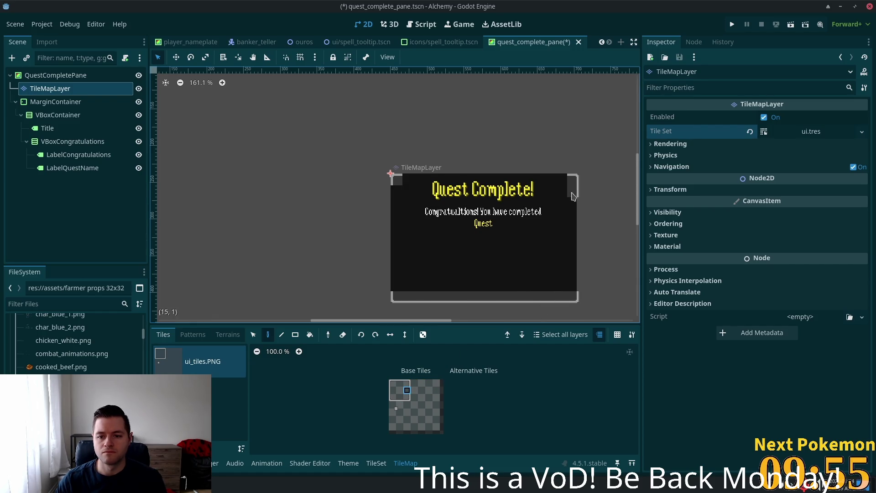
pyautogui.moveTo(574, 225); pyautogui.dragTo(574, 266)
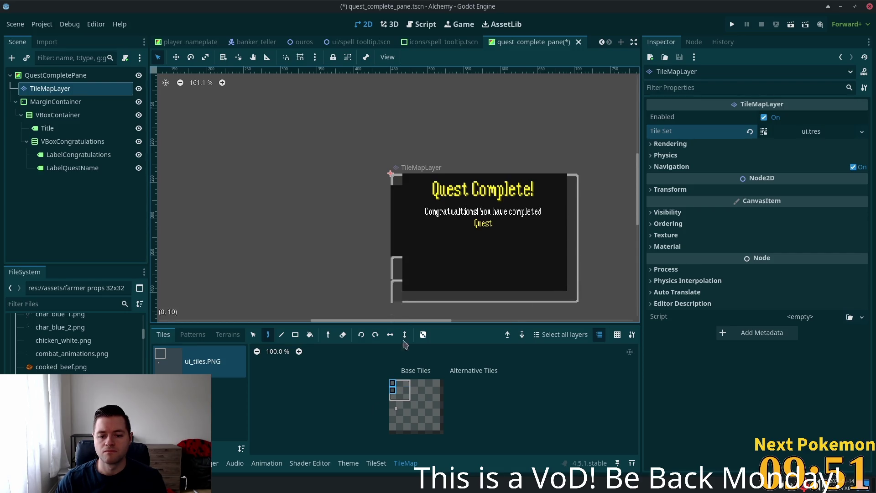
pyautogui.click(392, 384)
pyautogui.moveTo(398, 280)
pyautogui.mouseDown()
pyautogui.moveTo(394, 197)
pyautogui.moveTo(421, 277)
pyautogui.mouseUp()
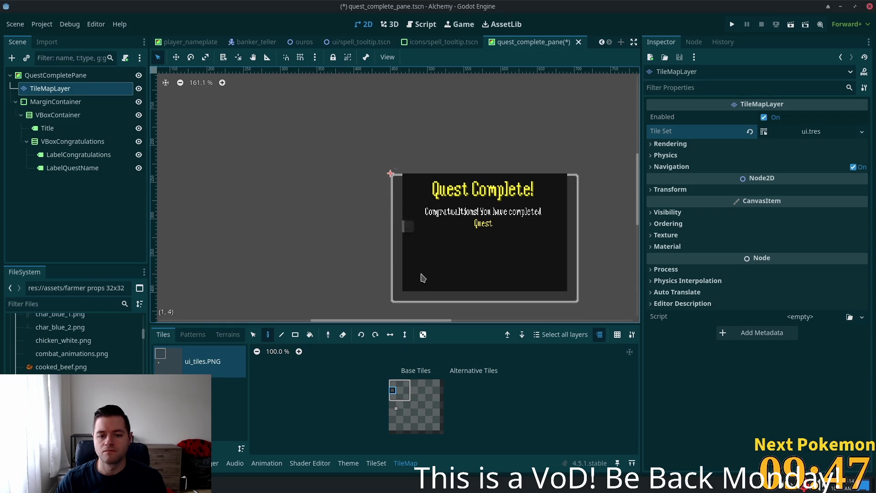
pyautogui.click(400, 383)
pyautogui.moveTo(419, 181)
pyautogui.mouseDown()
pyautogui.moveTo(409, 182)
pyautogui.moveTo(567, 182)
pyautogui.mouseUp()
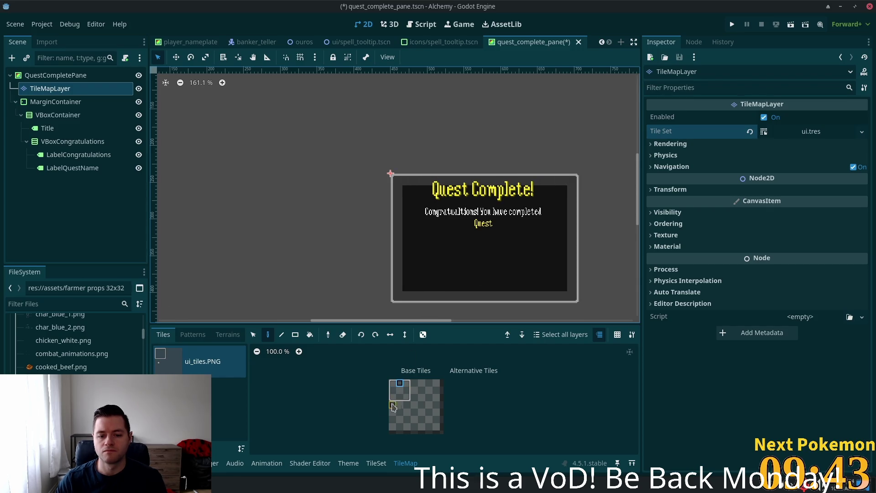
# Fill the pane's interior with the grey centre tile using the Rect tool.
pyautogui.click(401, 392)
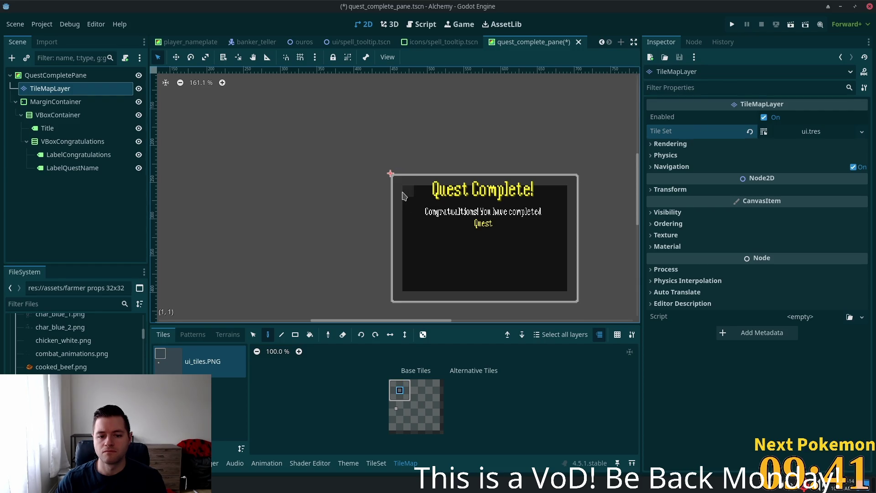
pyautogui.click(294, 335)
pyautogui.moveTo(407, 198)
pyautogui.mouseDown()
pyautogui.moveTo(530, 289)
pyautogui.moveTo(564, 291)
pyautogui.mouseUp()
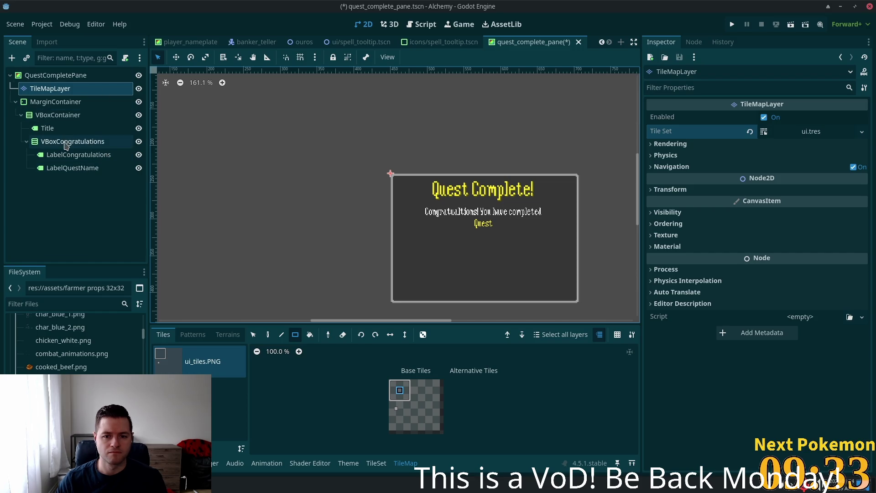
# Change the Title label's text from 'Quest Complete!' to 'Quest Completed!'.
pyautogui.click(85, 157)
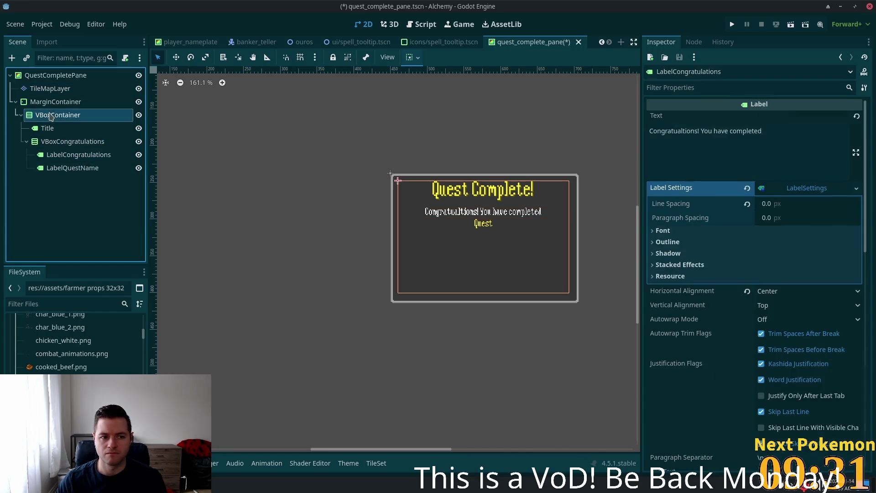
pyautogui.click(51, 128)
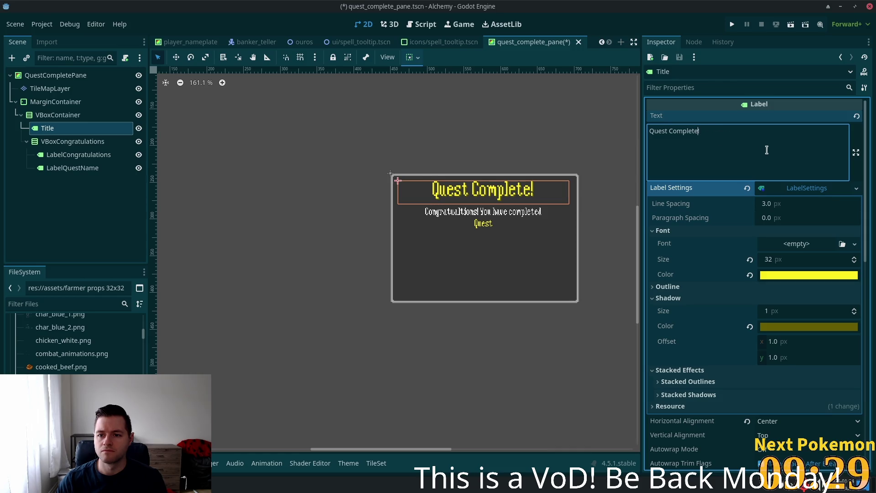
pyautogui.write('d')
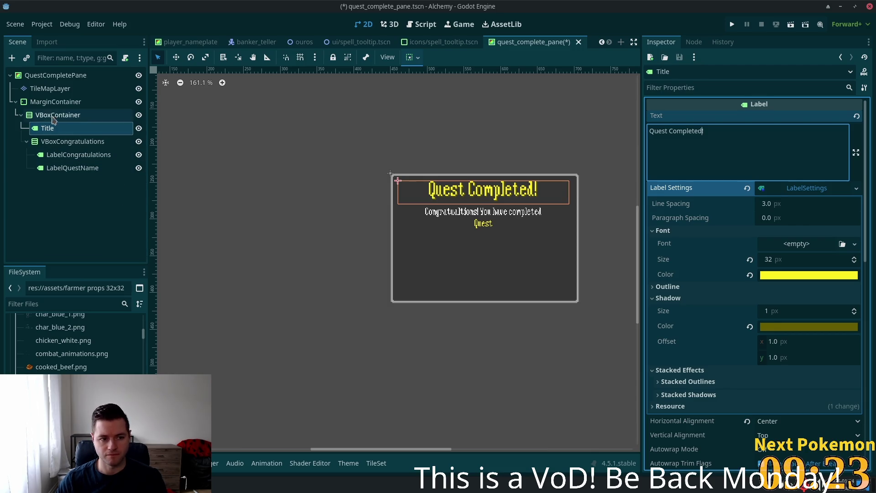
pyautogui.click(42, 90)
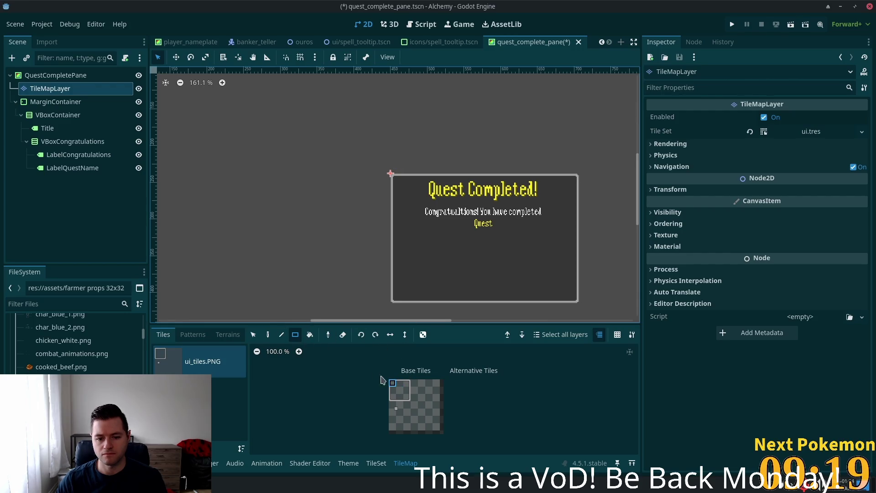
# Paint the rewards box's top-left corner, top edge and top-right corner tiles.
pyautogui.click(268, 335)
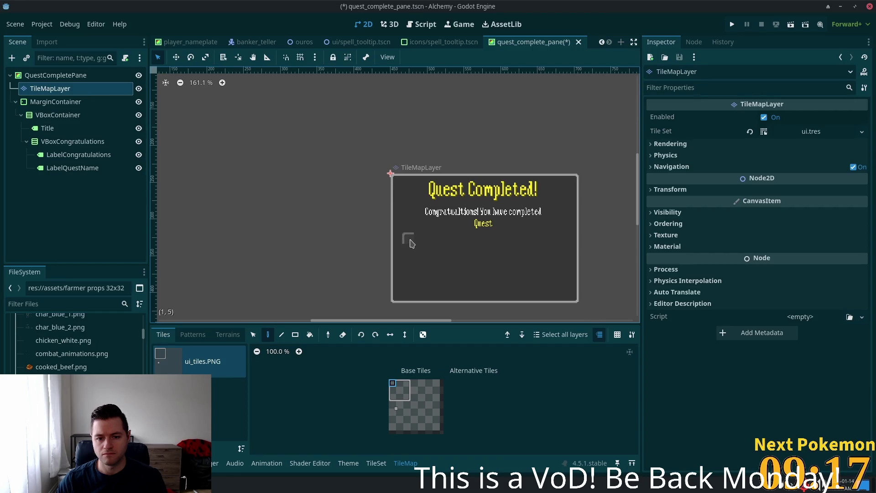
pyautogui.click(412, 243)
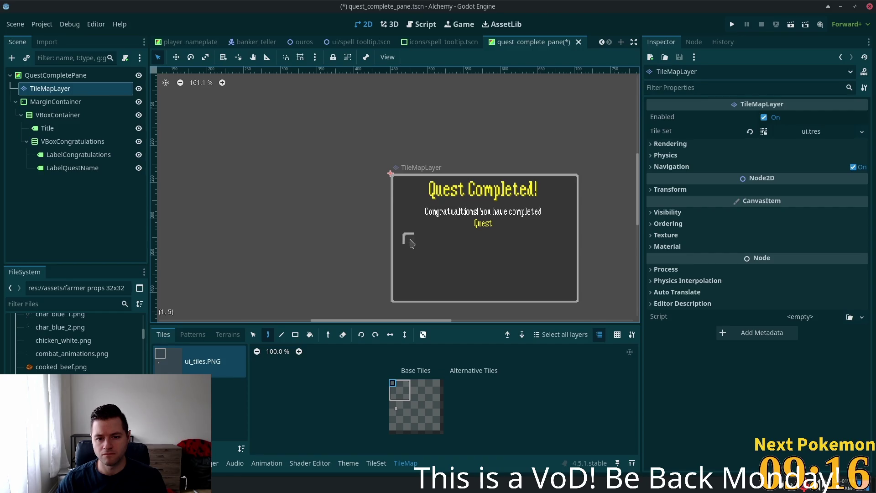
pyautogui.click(400, 384)
pyautogui.moveTo(422, 242); pyautogui.dragTo(470, 240)
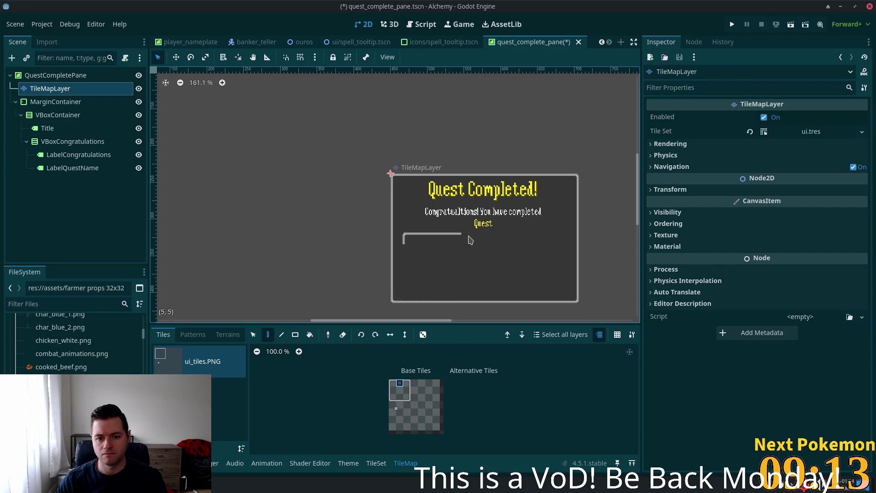
pyautogui.moveTo(530, 240); pyautogui.dragTo(555, 242)
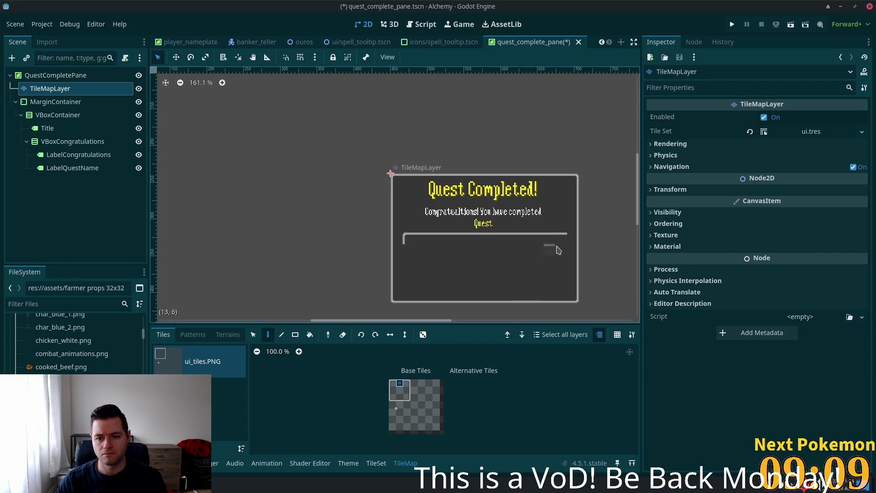
pyautogui.click(407, 386)
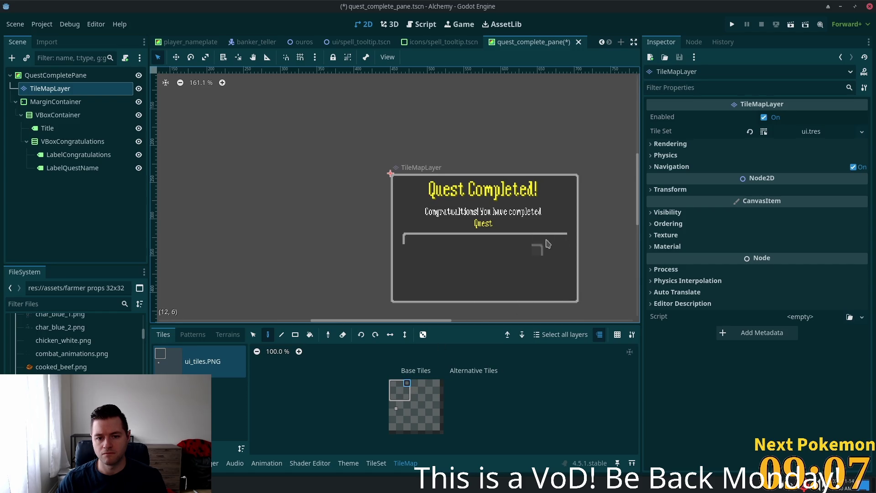
pyautogui.click(562, 241)
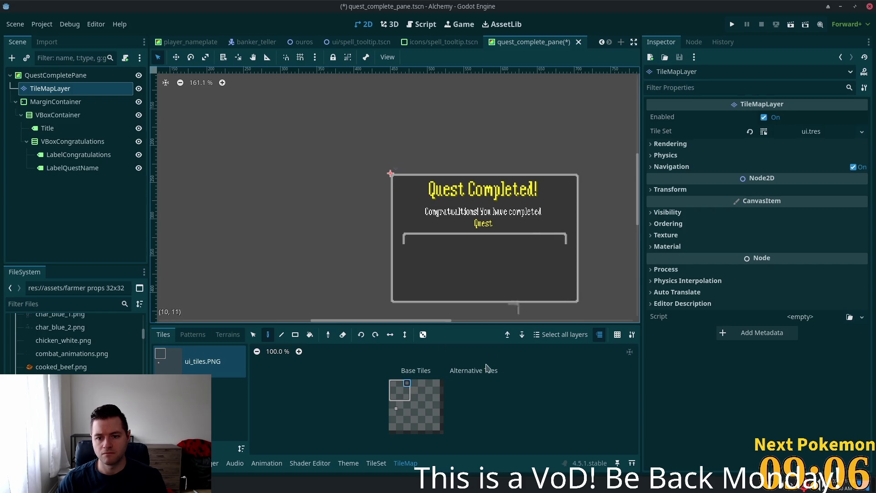
# Paint the rewards box's right, bottom and left edge tiles.
pyautogui.click(408, 399)
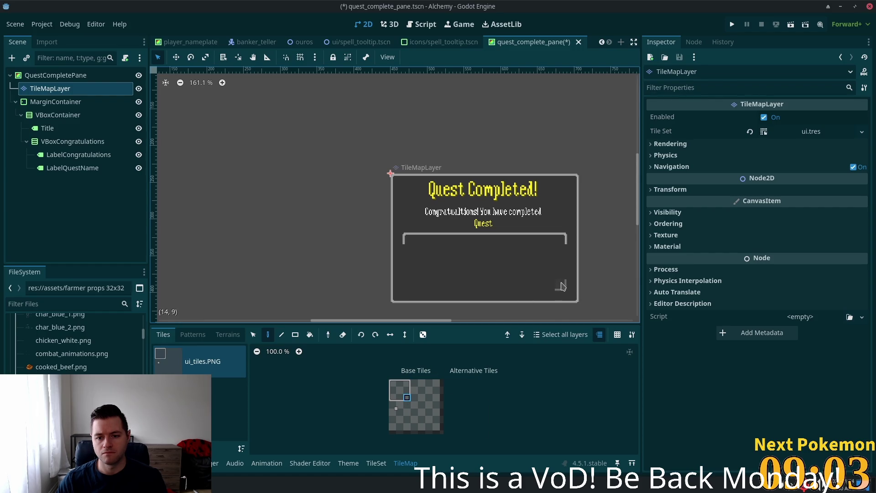
pyautogui.click(407, 390)
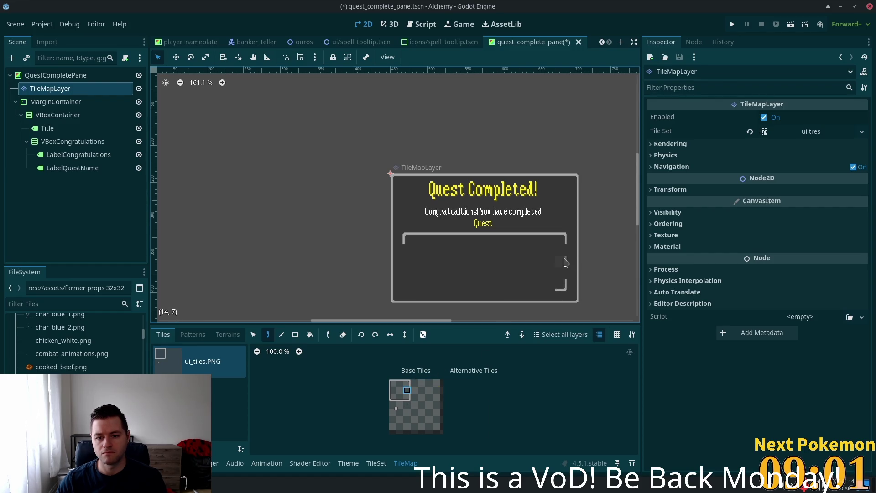
pyautogui.moveTo(568, 254); pyautogui.dragTo(563, 274)
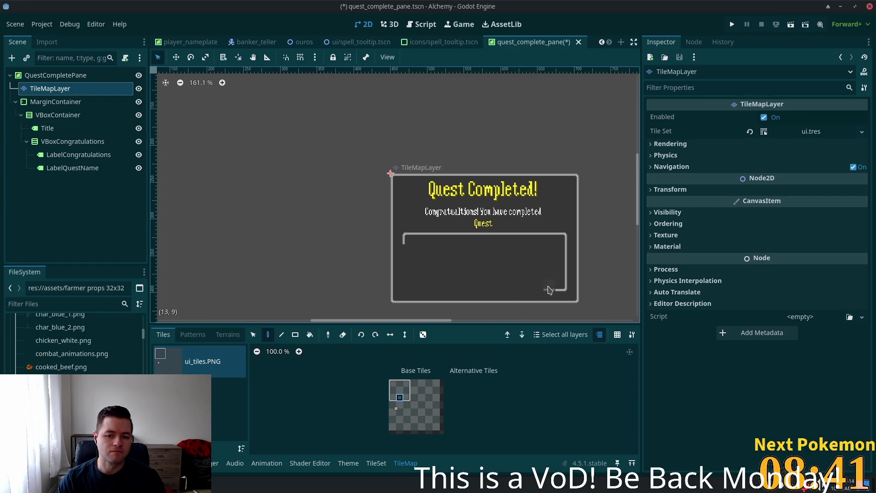
pyautogui.moveTo(463, 292); pyautogui.dragTo(421, 290)
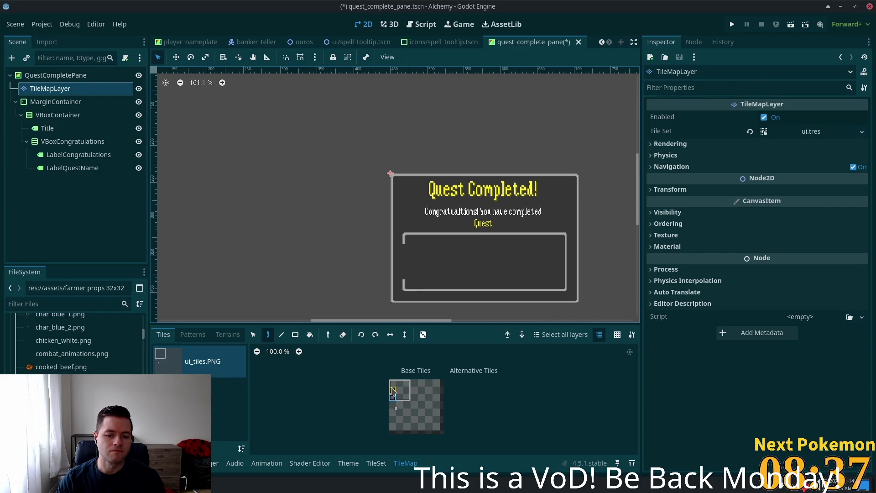
pyautogui.click(406, 273)
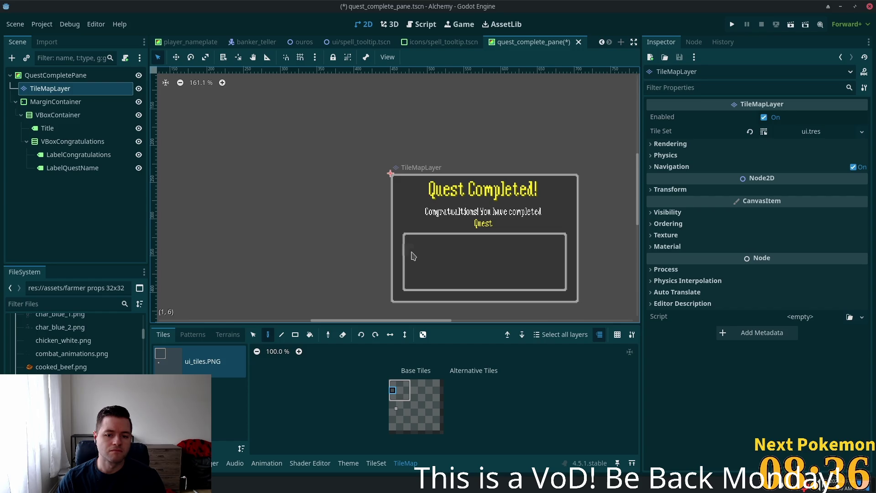
pyautogui.scroll(-4, 434, 274)
# Stretch QuestCompletePane downward to 253 × 223.5 px.
pyautogui.moveTo(611, 289); pyautogui.dragTo(553, 248)
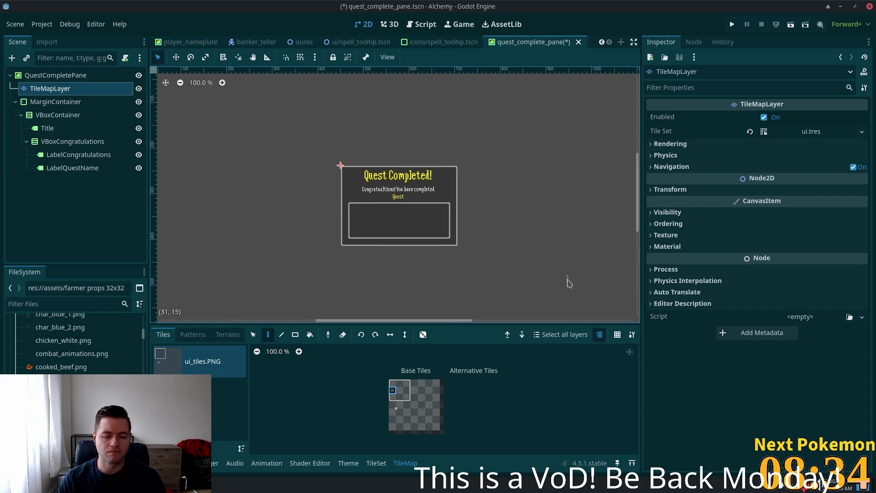
pyautogui.scroll(3, 403, 225)
pyautogui.scroll(1, 401, 224)
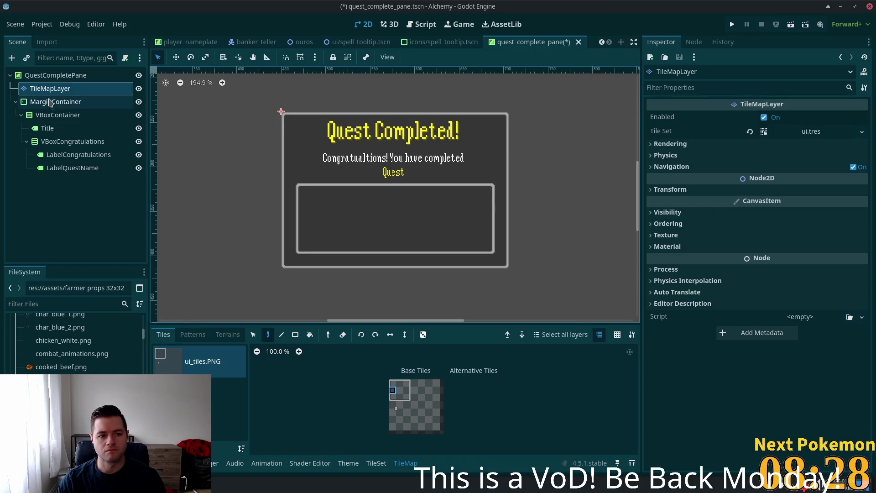
pyautogui.click(54, 76)
pyautogui.moveTo(393, 267); pyautogui.dragTo(393, 299)
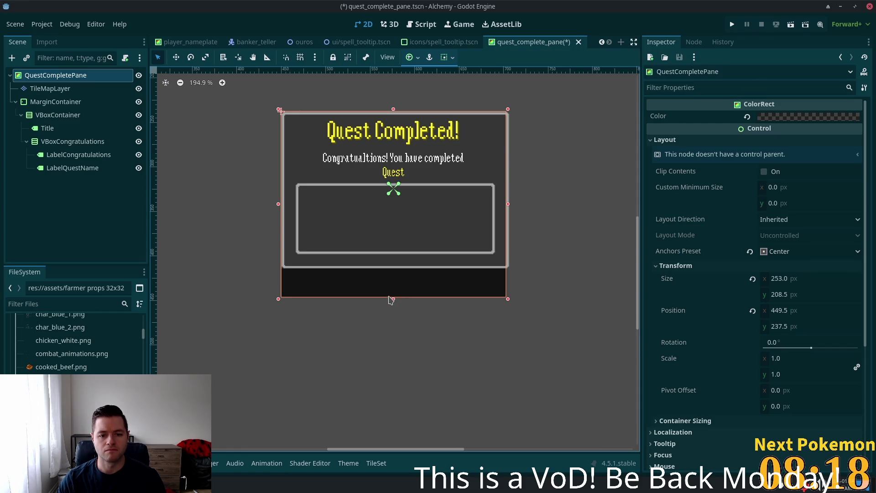
pyautogui.moveTo(390, 299); pyautogui.dragTo(392, 313)
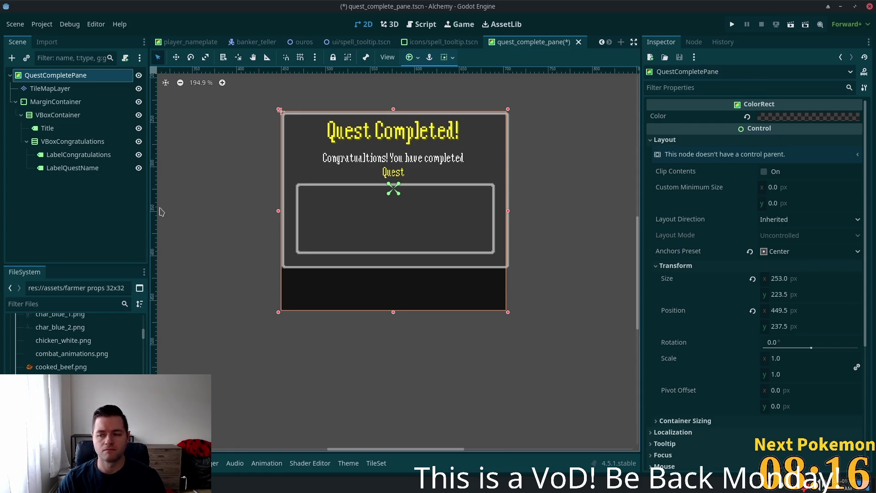
# Extend the outer tile border down both sides and across the pane's new bottom edge.
pyautogui.click(48, 89)
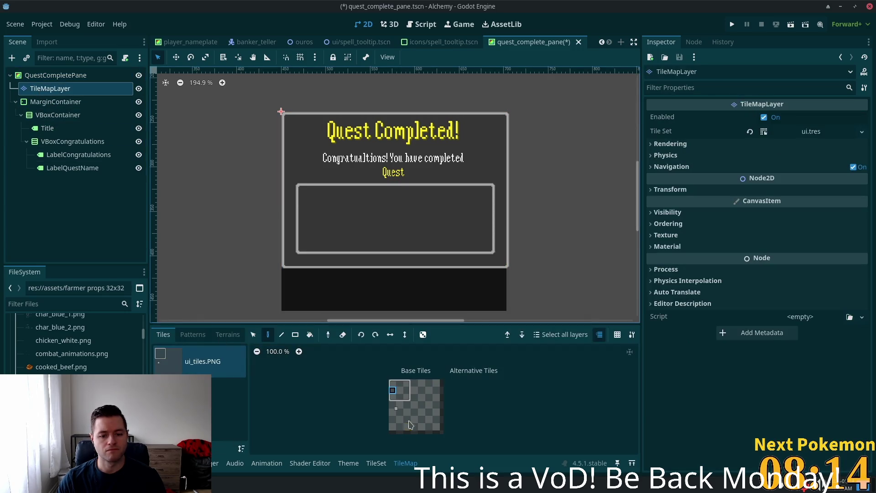
pyautogui.click(283, 273)
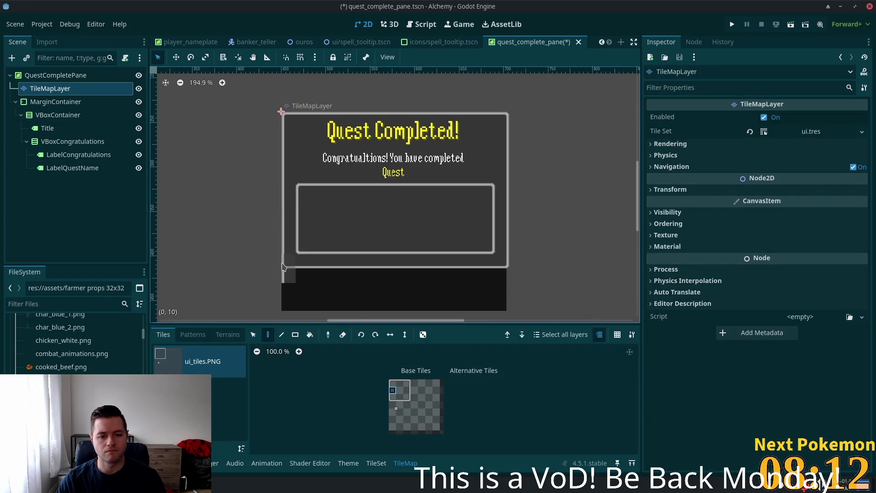
pyautogui.click(291, 294)
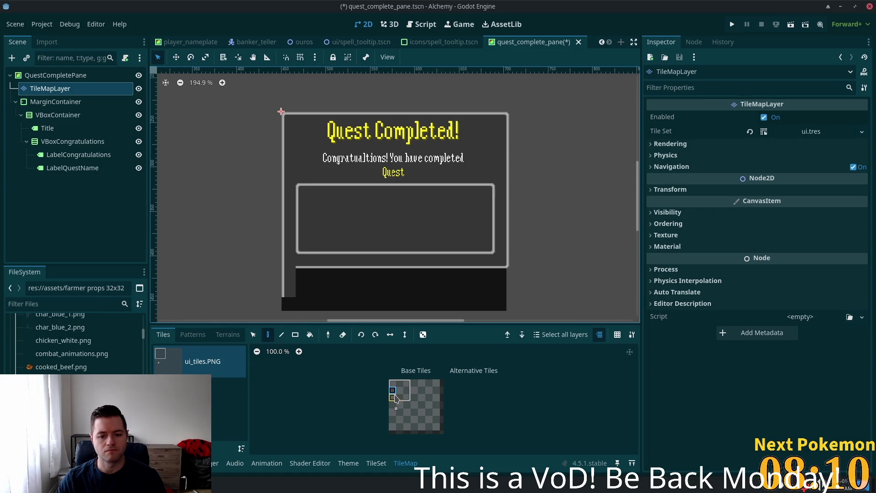
pyautogui.click(288, 306)
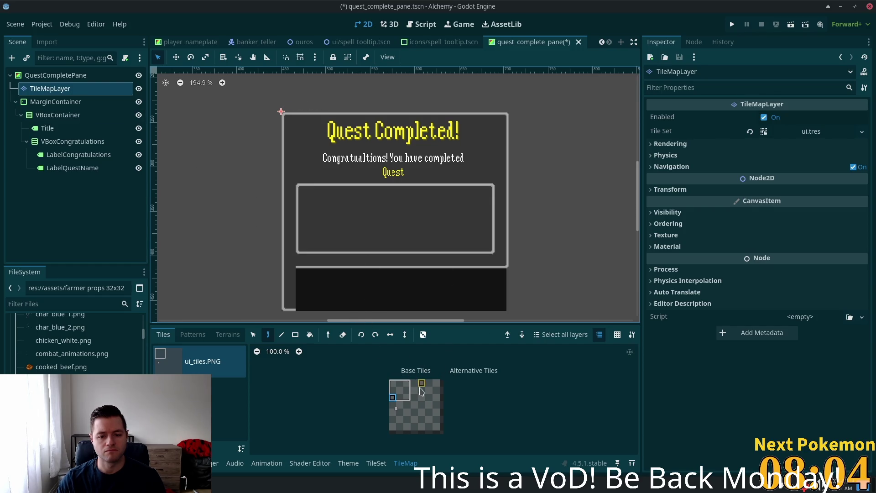
pyautogui.click(501, 271)
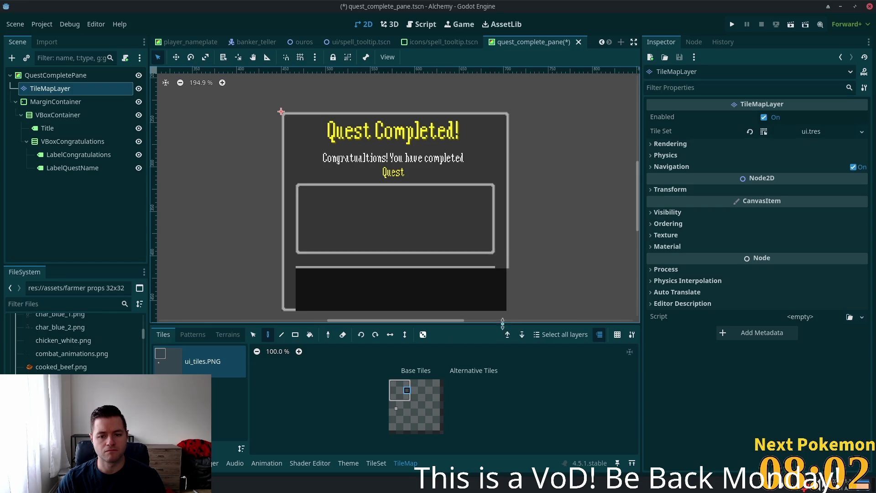
pyautogui.click(502, 303)
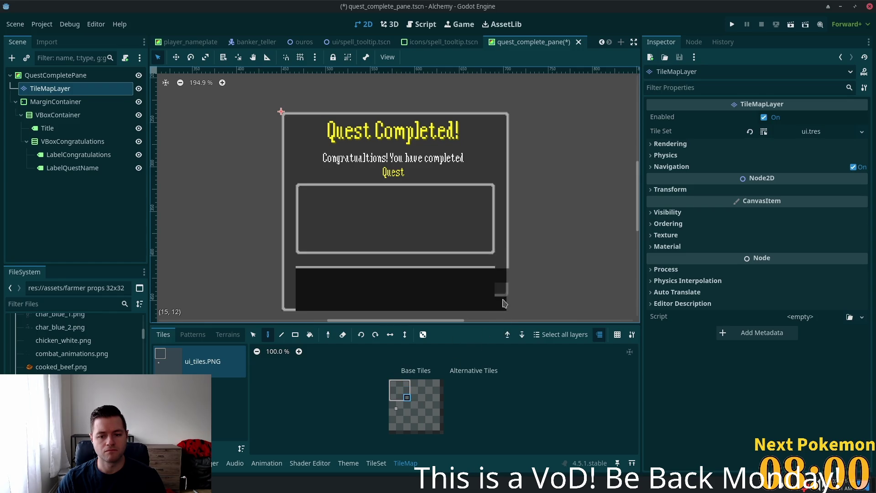
pyautogui.click(406, 393)
pyautogui.moveTo(501, 304); pyautogui.dragTo(501, 271)
pyautogui.moveTo(485, 304); pyautogui.dragTo(300, 307)
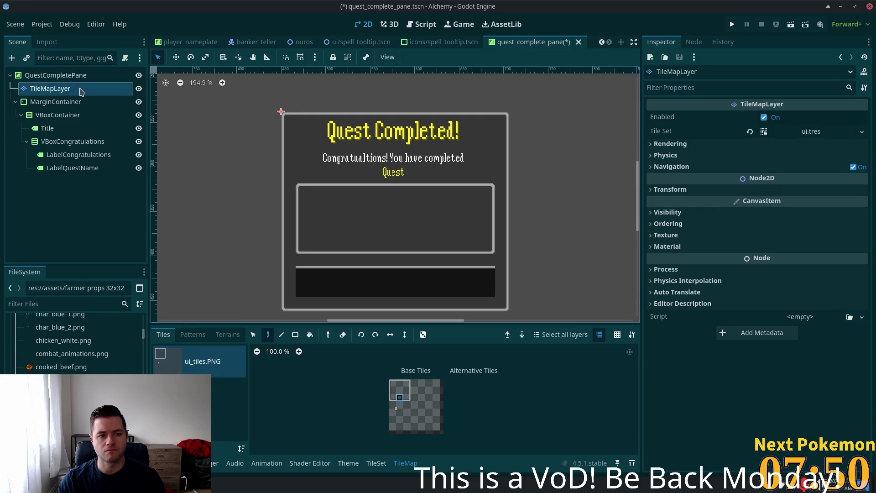
# Nudge the TileMapLayer left to x −1.5 px with the Move tool.
pyautogui.click(181, 59)
pyautogui.moveTo(256, 171); pyautogui.dragTo(255, 169)
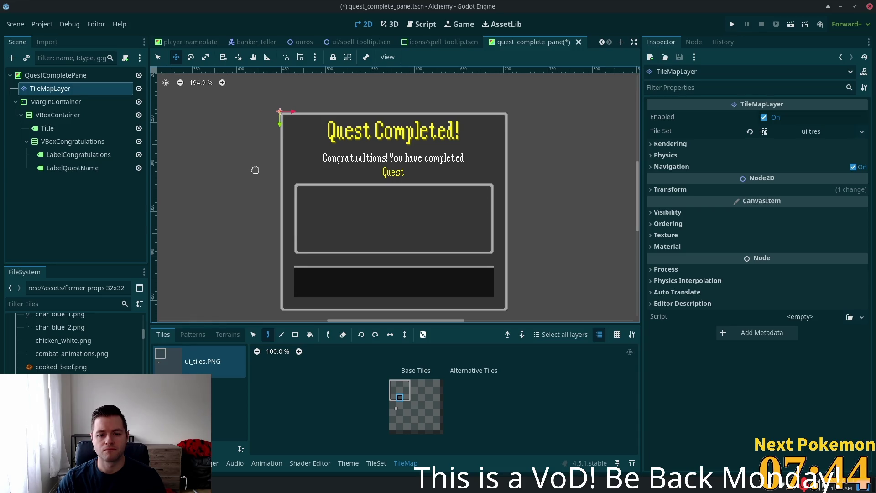
pyautogui.scroll(2, 272, 116)
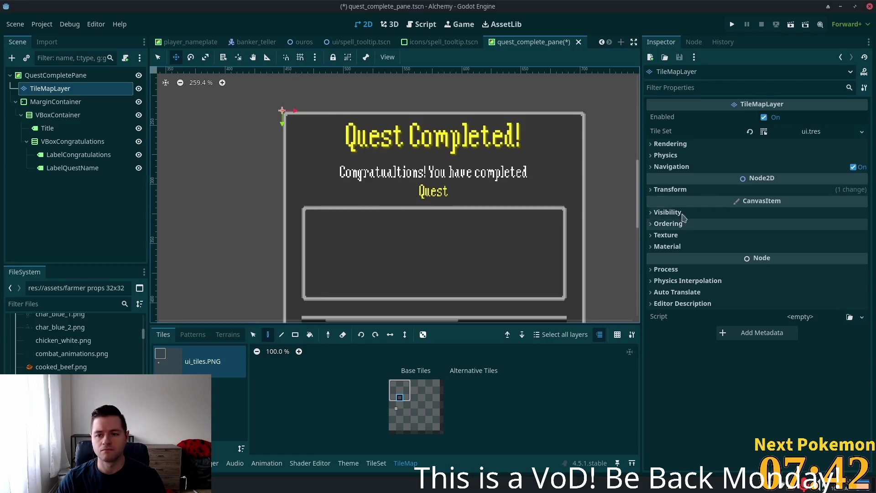
pyautogui.click(657, 191)
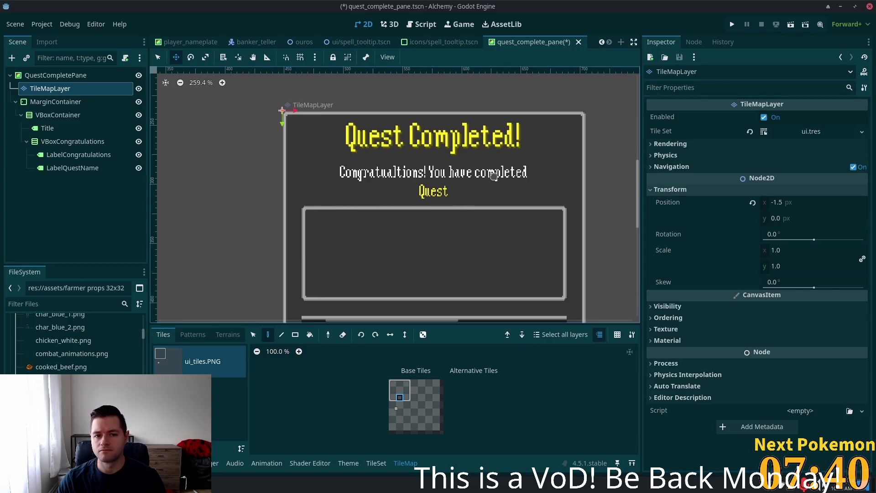
pyautogui.scroll(-2, 502, 167)
pyautogui.scroll(-2, 500, 118)
pyautogui.moveTo(500, 118); pyautogui.dragTo(485, 133)
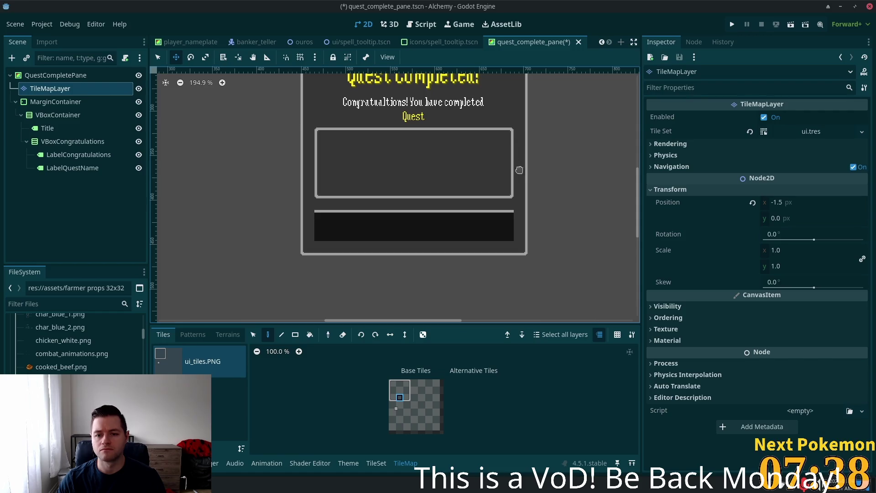
pyautogui.moveTo(548, 133); pyautogui.dragTo(561, 208)
pyautogui.scroll(-2, 543, 179)
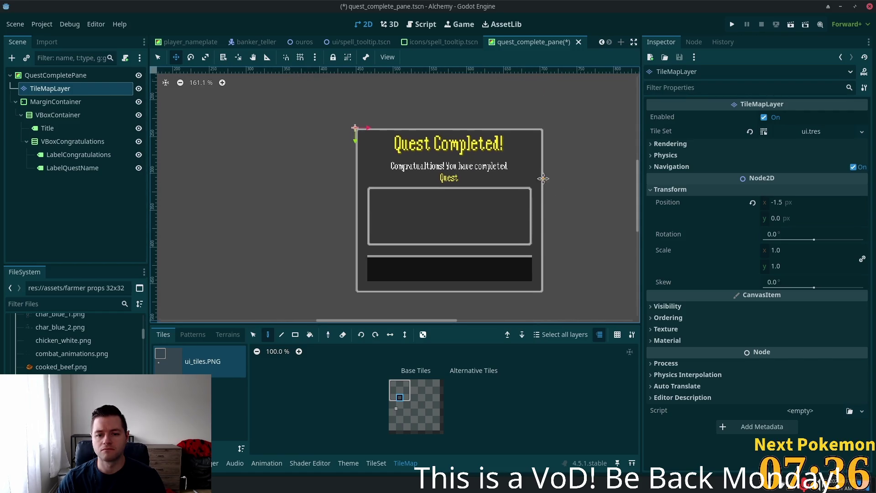
pyautogui.moveTo(543, 179); pyautogui.dragTo(516, 157)
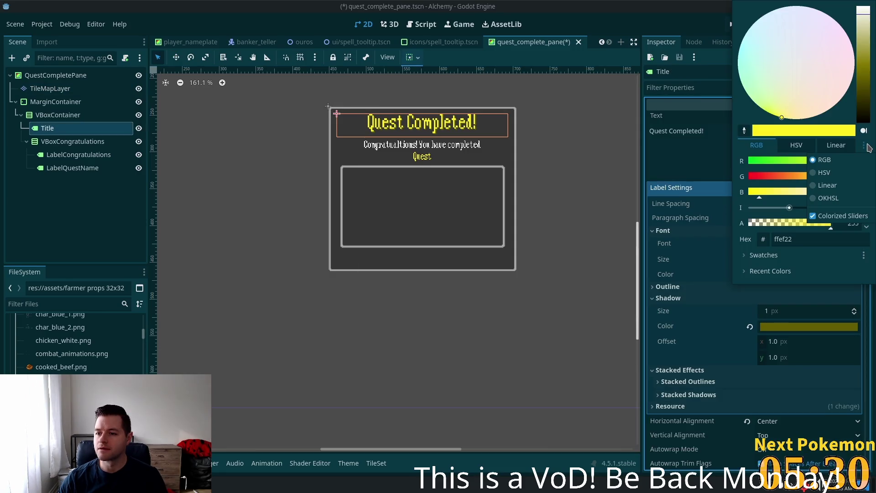
# Set the Title's Label Settings font colour to Color(0, 0.7490196, 1, 1) cyan.
pyautogui.click(765, 245)
pyautogui.click(763, 239)
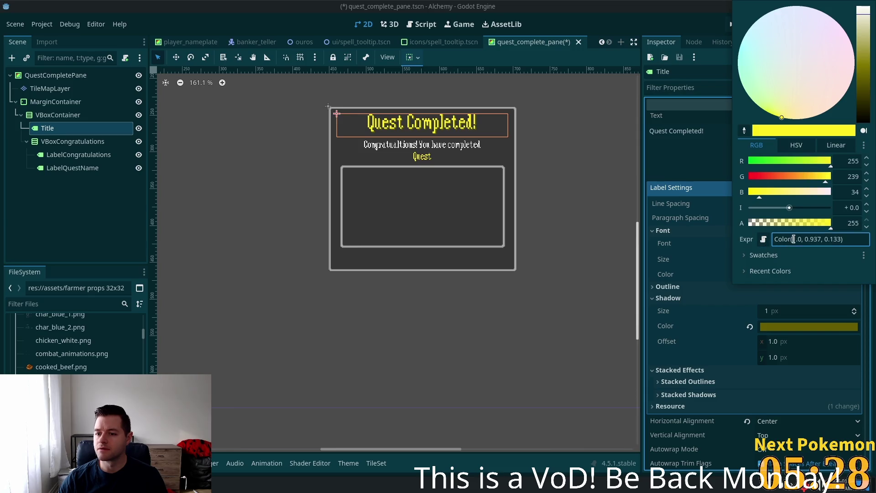
pyautogui.click(838, 239)
pyautogui.moveTo(839, 239); pyautogui.dragTo(775, 240)
pyautogui.write('Color(0, 0.7490196, 1, 1)')
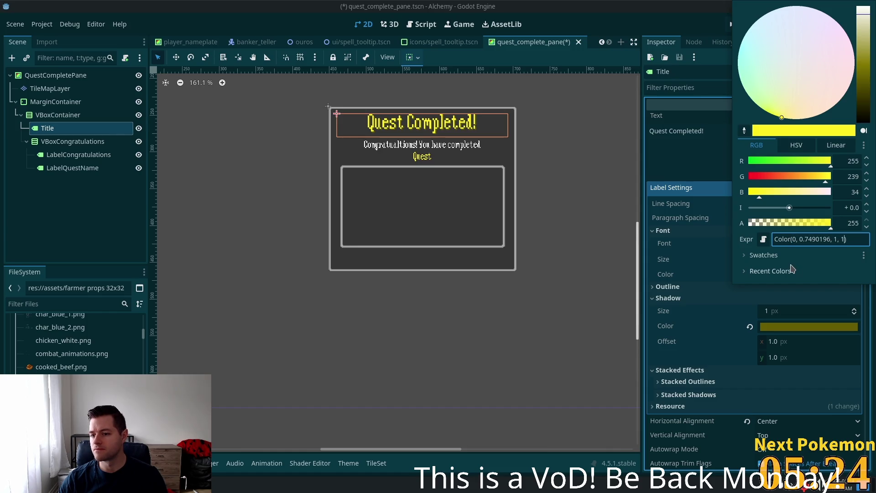
pyautogui.press('Tab')
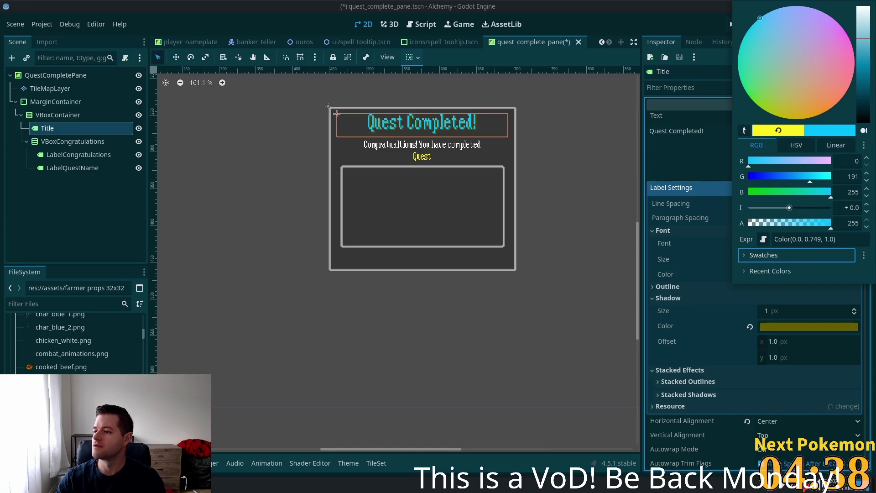
pyautogui.press('Escape')
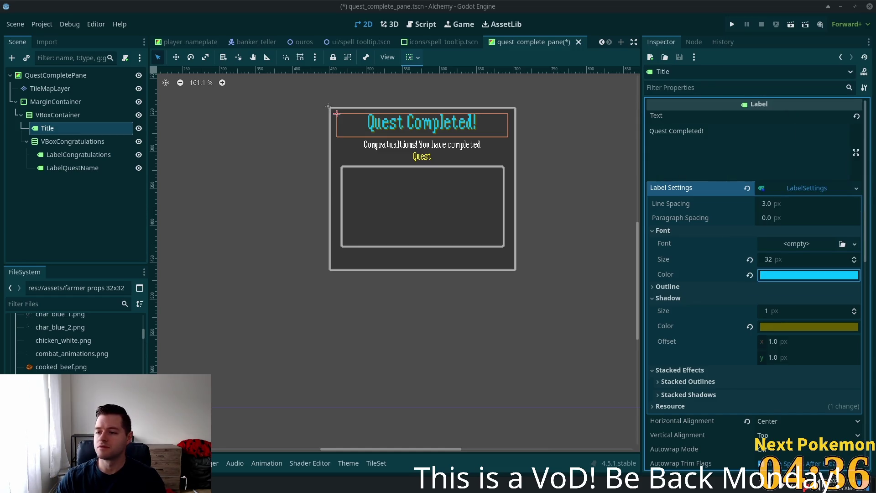
# Select VBoxContainer and add an empty Label child after VBoxCongratulations.
pyautogui.press('Down')
pyautogui.press('Down')
pyautogui.press('Down')
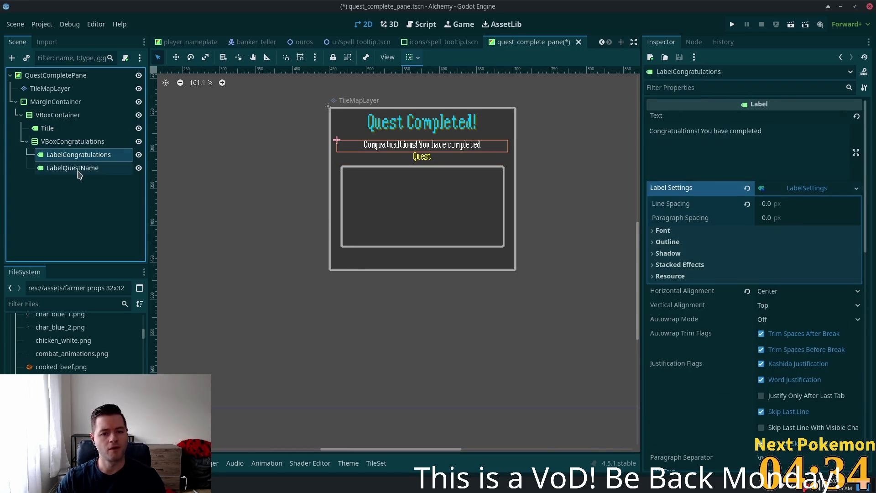
pyautogui.click(57, 143)
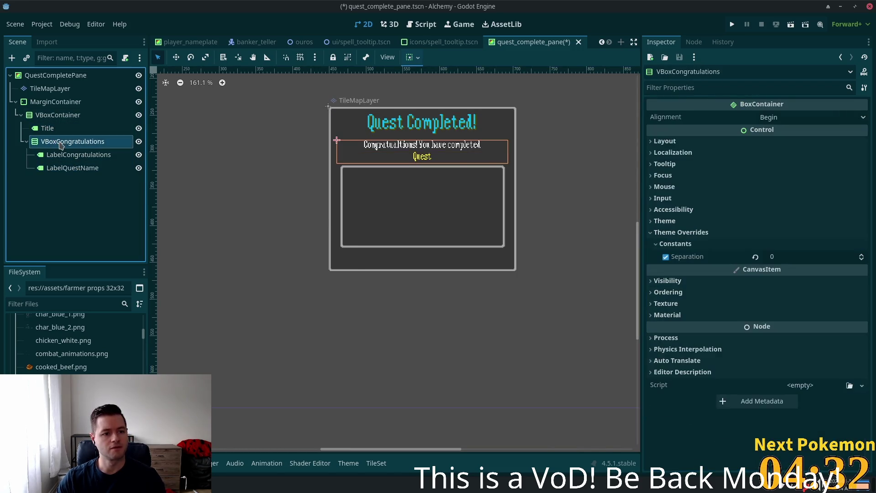
pyautogui.click(26, 141)
pyautogui.press('Left')
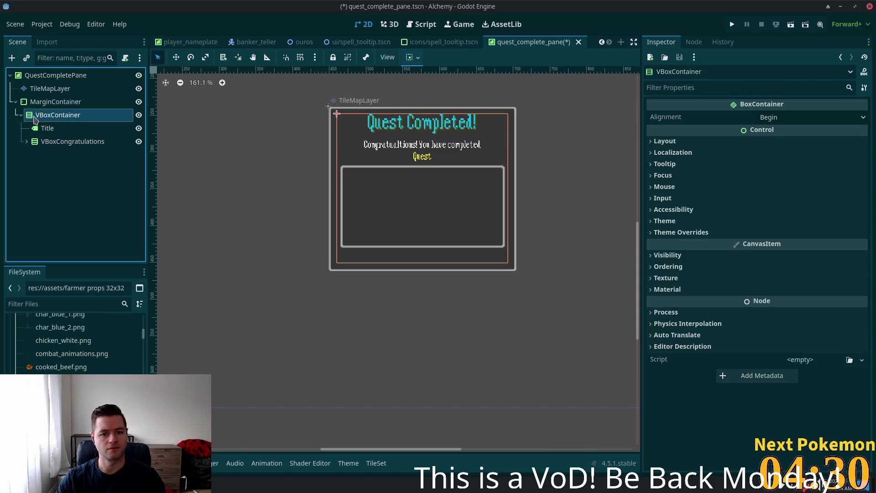
pyautogui.hotkey('ctrl', 'a')
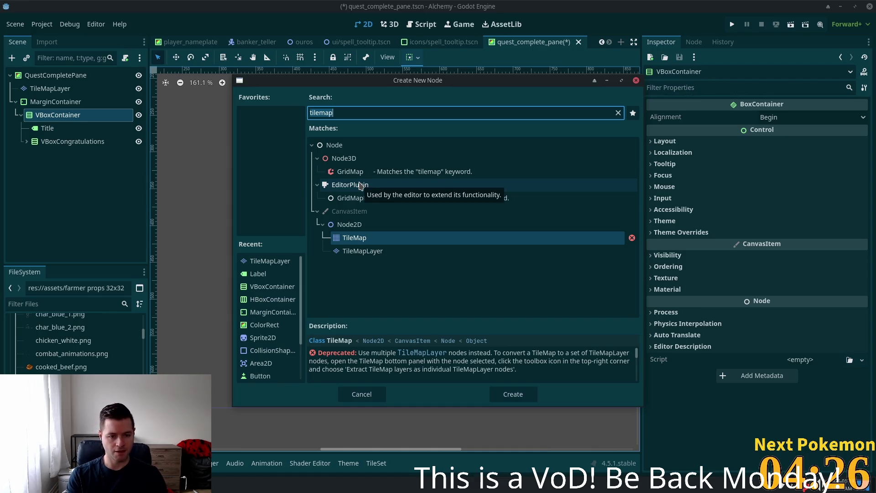
pyautogui.write('label')
pyautogui.press('Return')
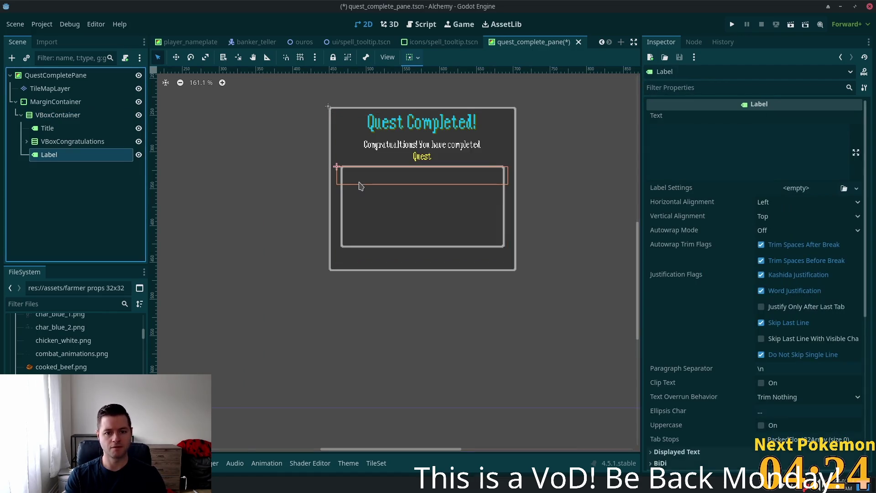
# Enter 'Rewards' as the label text and centre it horizontally.
pyautogui.click(741, 132)
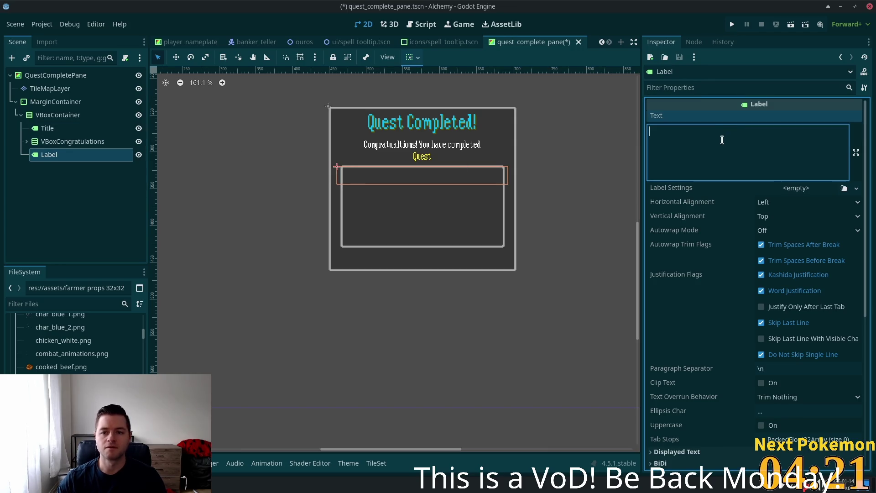
pyautogui.click(766, 217)
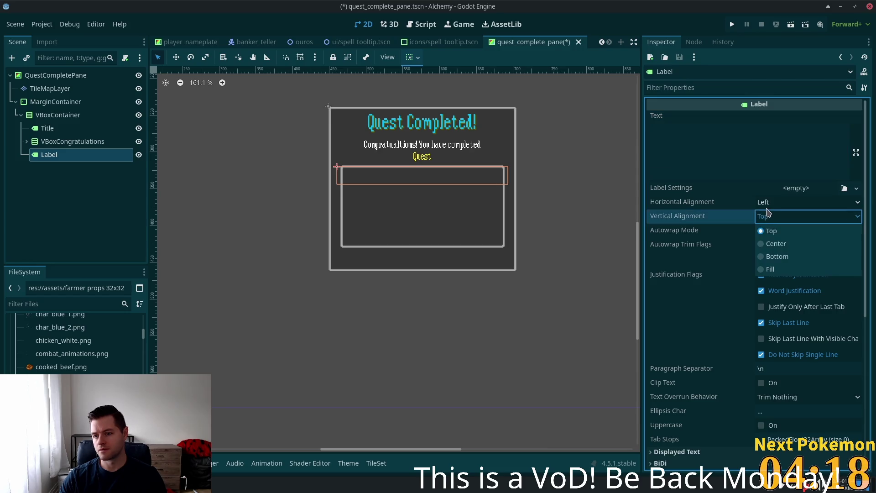
pyautogui.click(770, 204)
pyautogui.click(770, 203)
pyautogui.click(794, 232)
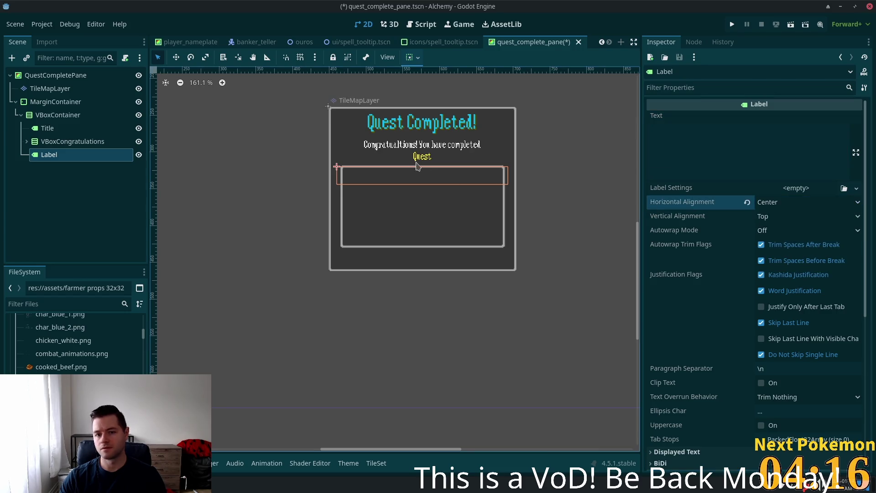
pyautogui.click(683, 152)
pyautogui.write('Req')
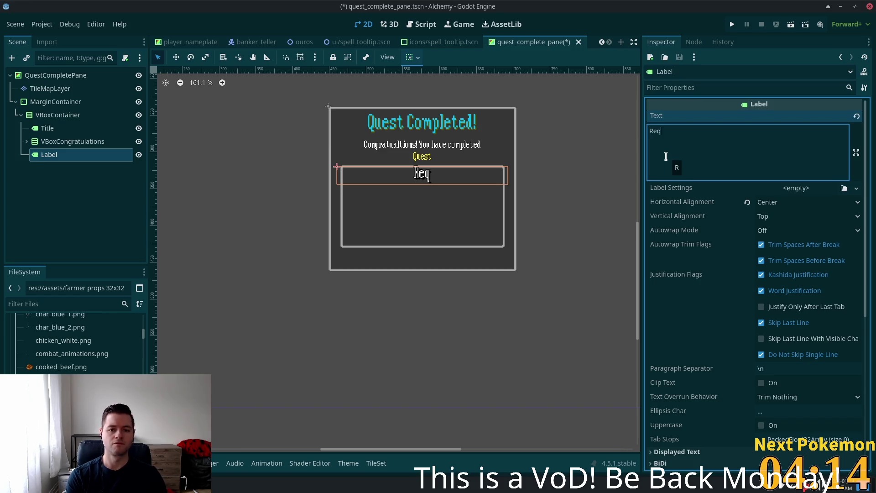
pyautogui.press('BackSpace')
pyautogui.write('wards')
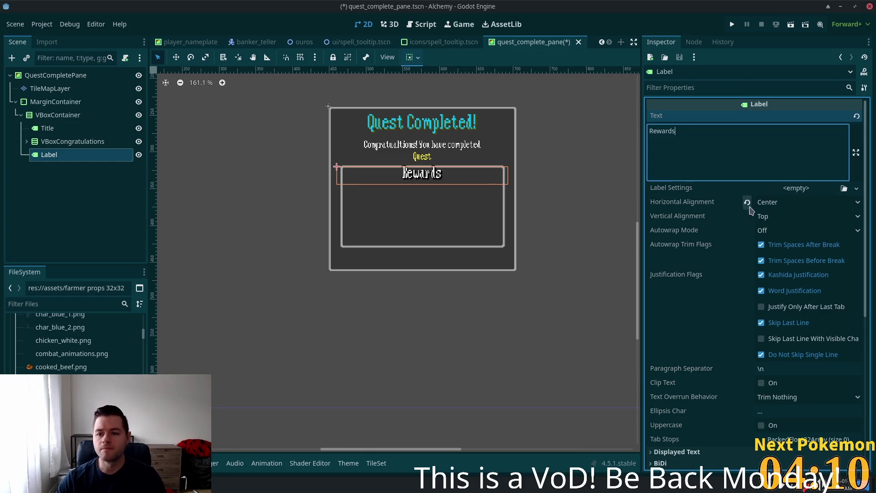
# Set vertical alignment to Bottom and attach a new LabelSettings resource.
pyautogui.click(764, 216)
pyautogui.click(785, 258)
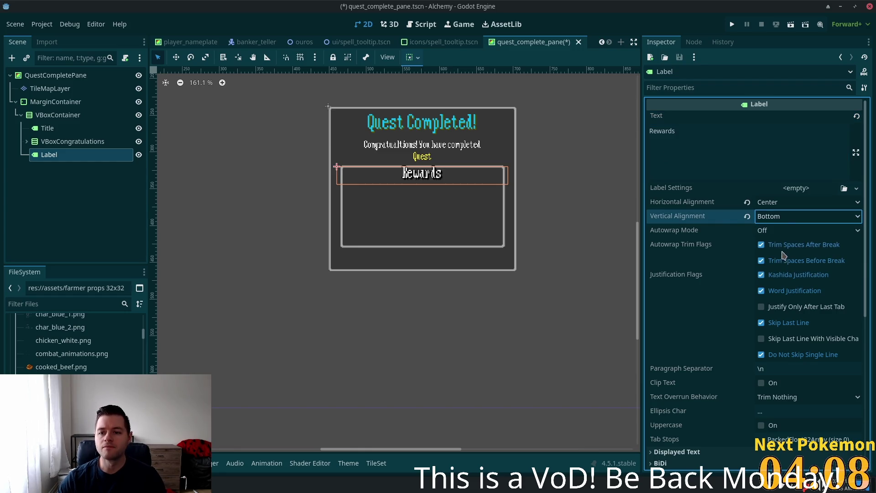
pyautogui.click(785, 219)
pyautogui.click(787, 271)
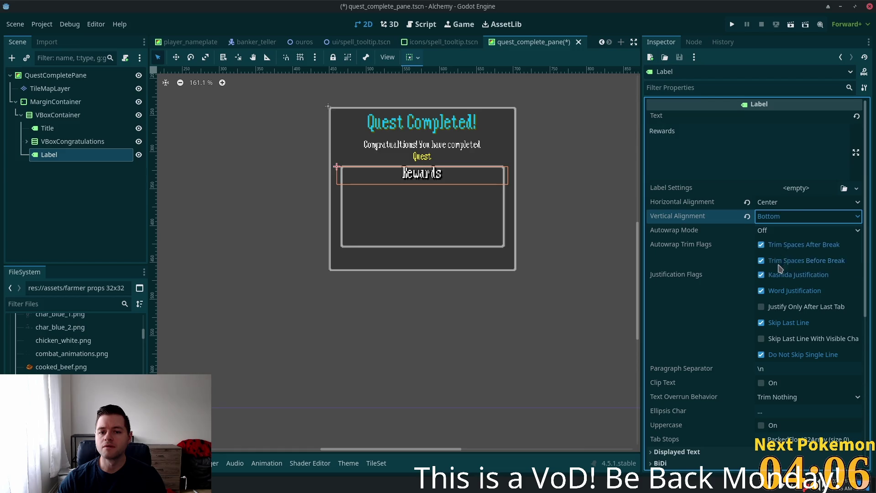
pyautogui.click(789, 218)
pyautogui.click(786, 258)
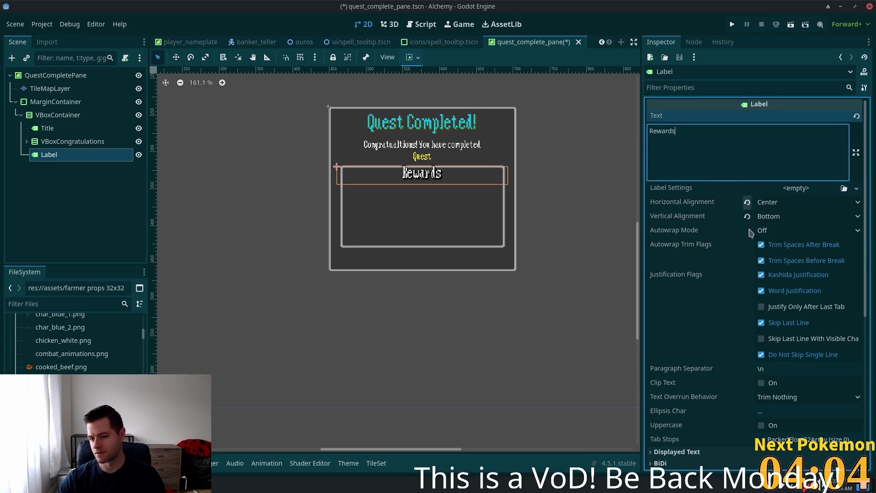
pyautogui.click(796, 188)
pyautogui.click(831, 215)
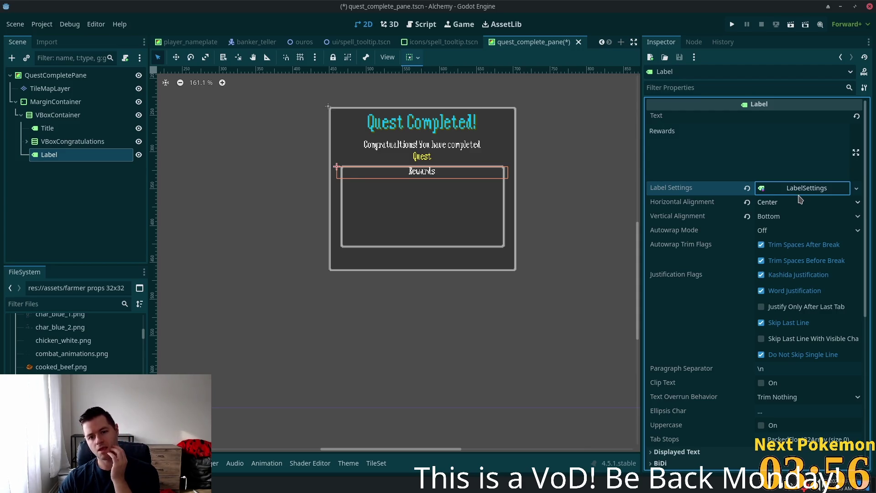
# Set the LabelSettings line spacing and paragraph spacing both to 0.
pyautogui.click(787, 192)
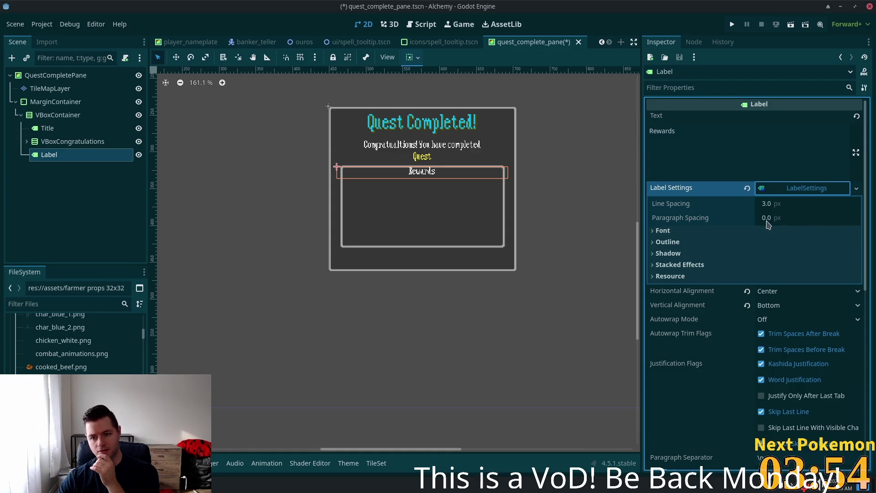
pyautogui.click(781, 218)
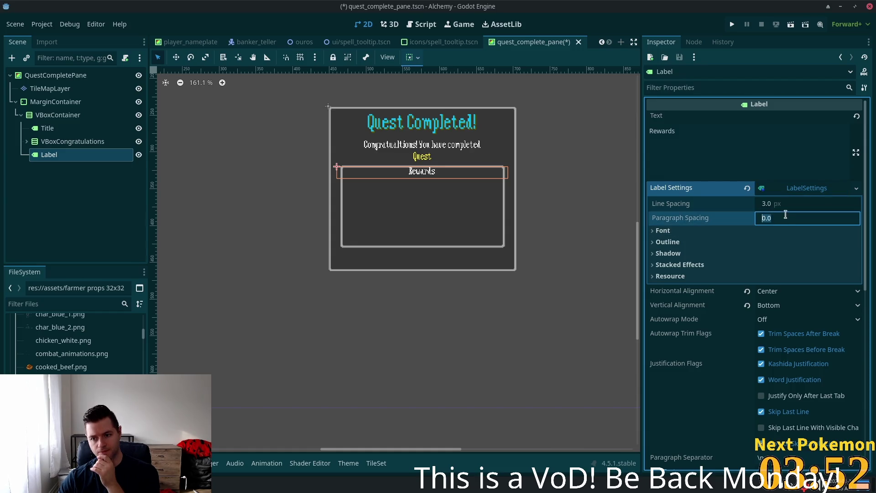
pyautogui.write('1')
pyautogui.press('Return')
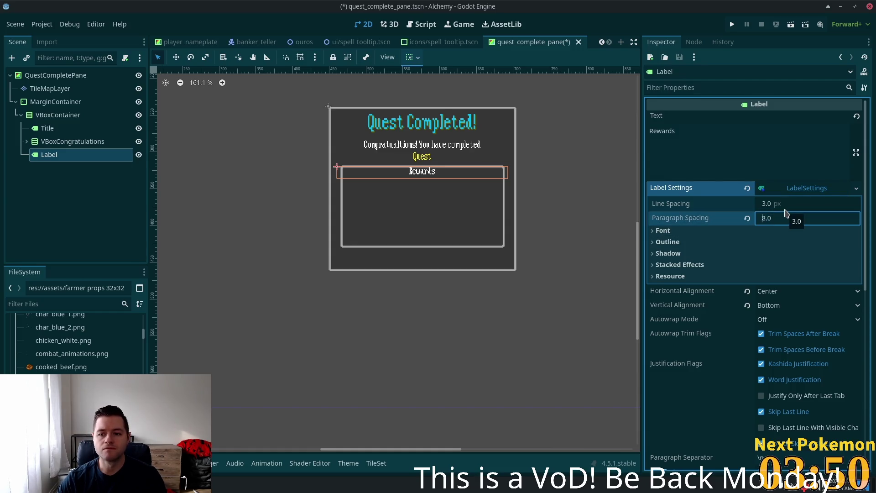
pyautogui.click(784, 209)
pyautogui.write('17')
pyautogui.press('Return')
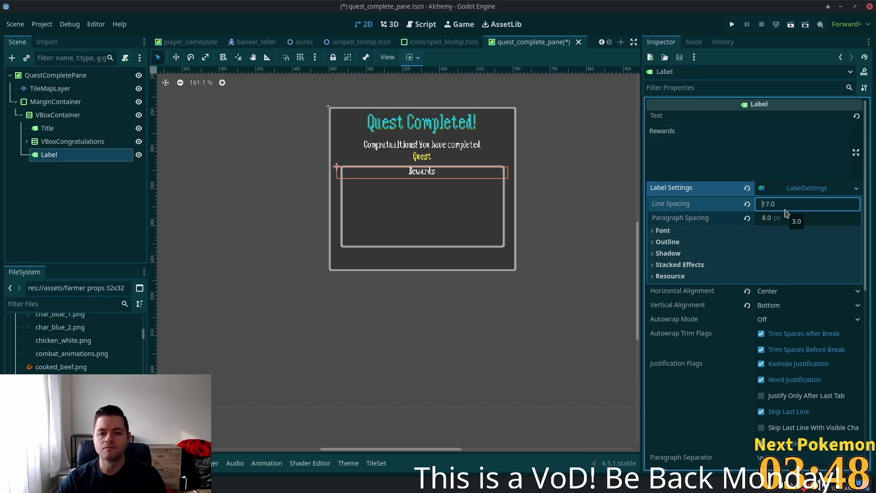
pyautogui.press('Down')
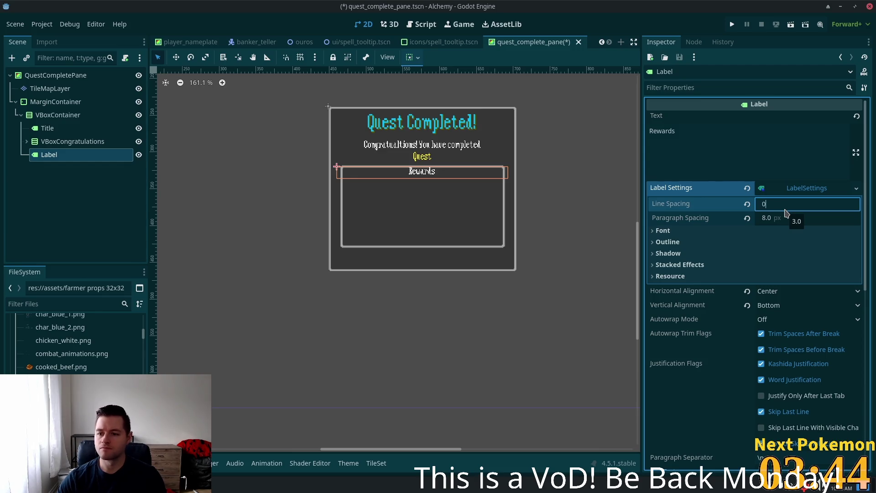
pyautogui.press('Tab')
pyautogui.write('0')
pyautogui.press('Return')
# Set the font colour to cyan, Color(0, 0.7490196, 1, 1).
pyautogui.click(680, 230)
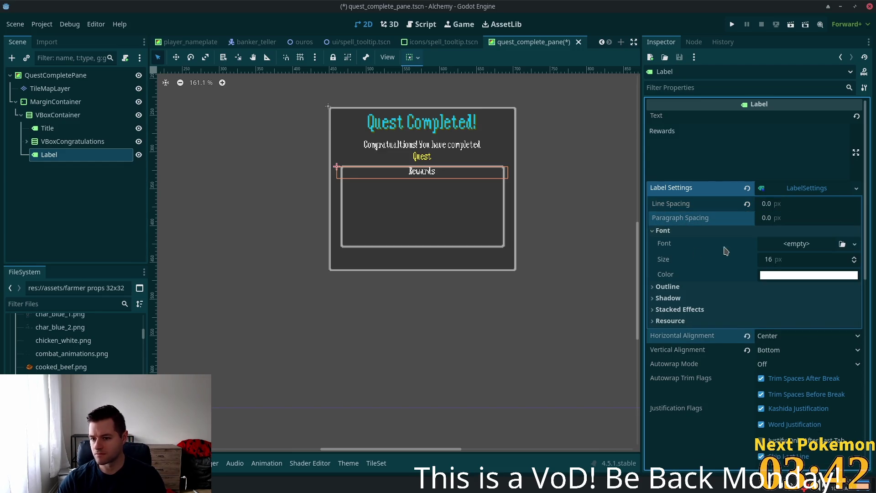
pyautogui.moveTo(787, 258)
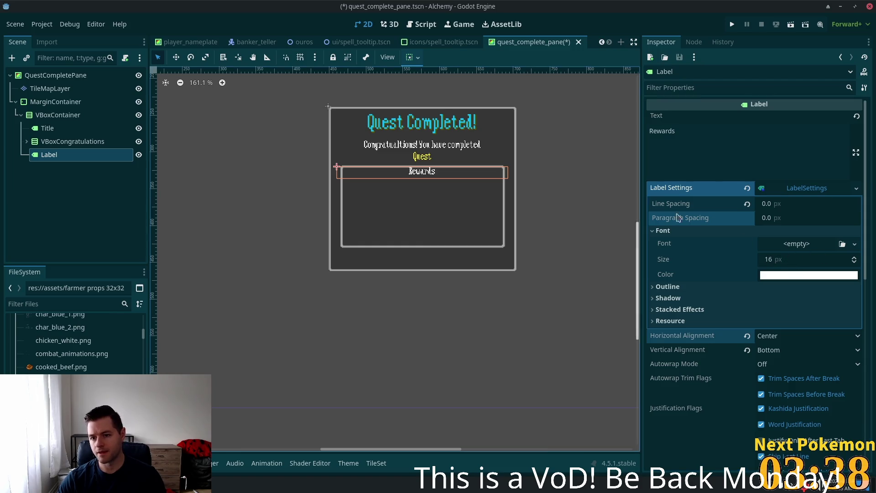
pyautogui.click(810, 274)
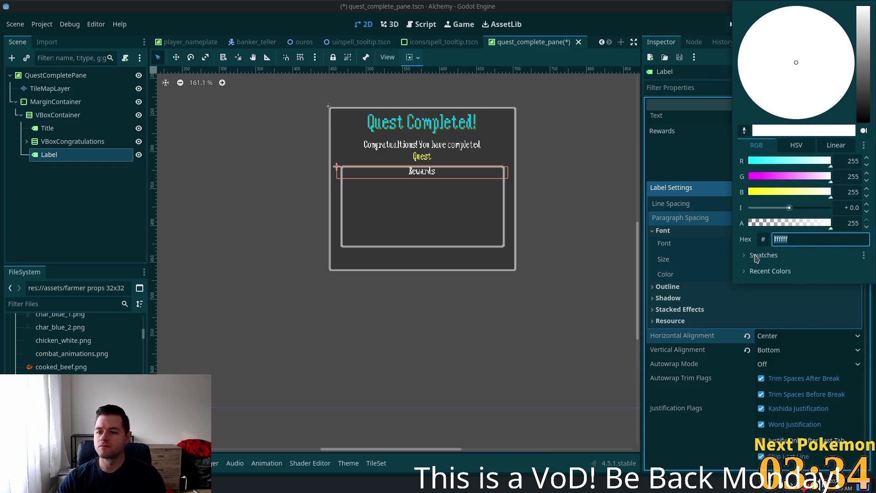
pyautogui.click(763, 239)
pyautogui.moveTo(826, 241); pyautogui.dragTo(790, 241)
pyautogui.write('0, 0.7490196, 1, 1')
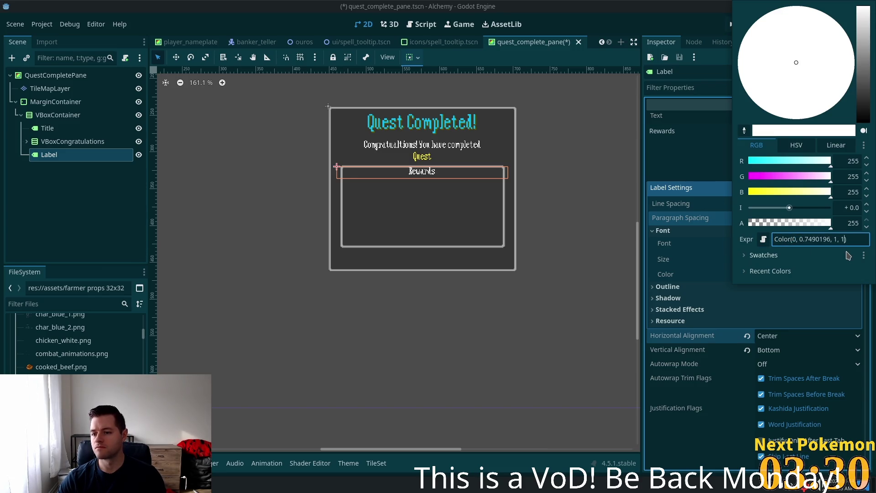
pyautogui.press('Tab')
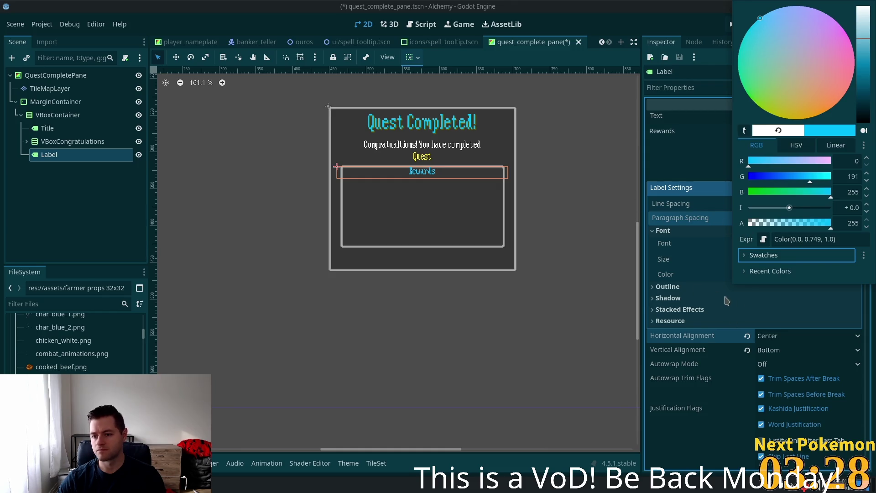
pyautogui.click(727, 300)
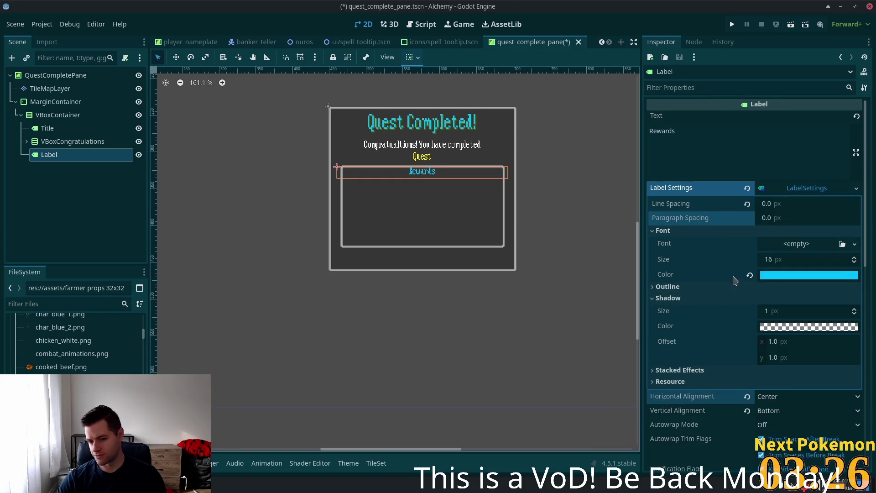
# Review the remaining LabelSettings, such as stacked effects and font size, without changing them.
pyautogui.scroll(-3, 723, 336)
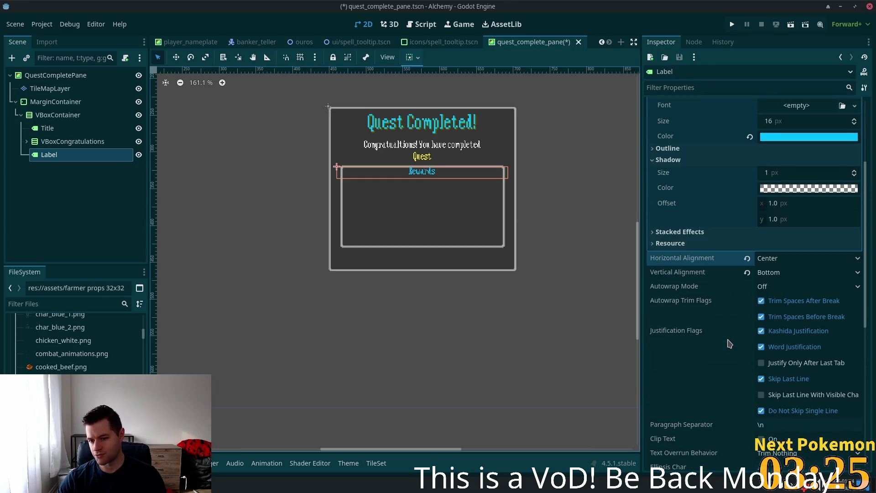
pyautogui.click(653, 234)
pyautogui.click(653, 234)
pyautogui.scroll(2, 714, 264)
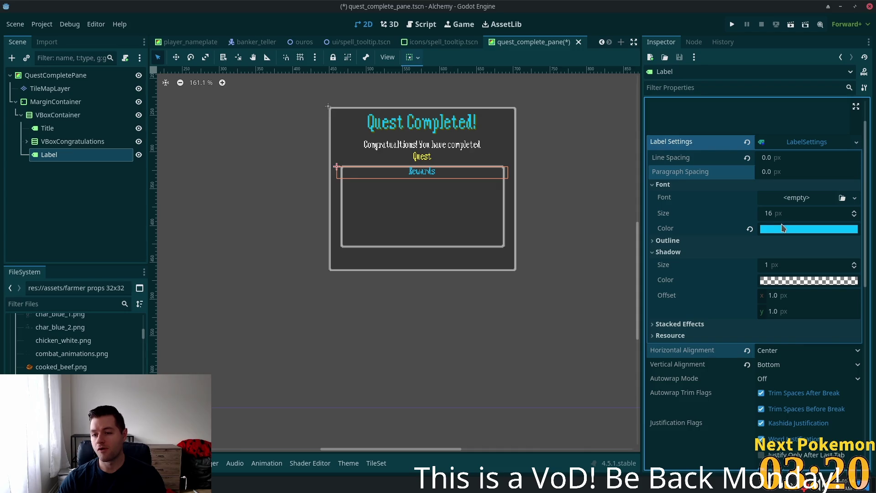
pyautogui.click(769, 212)
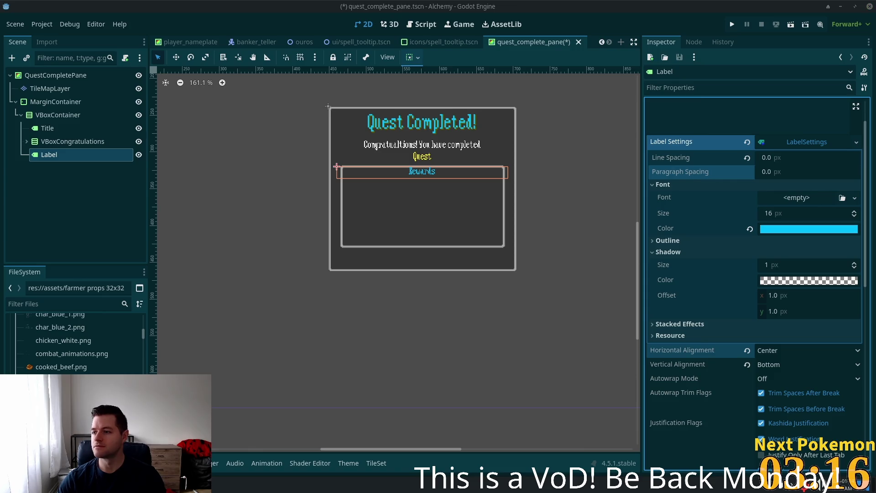
pyautogui.scroll(-3, 742, 228)
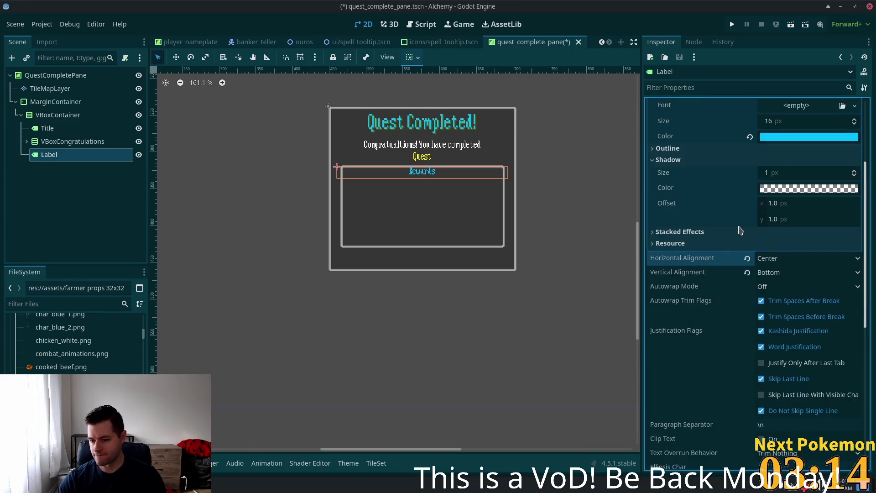
pyautogui.scroll(-4, 762, 310)
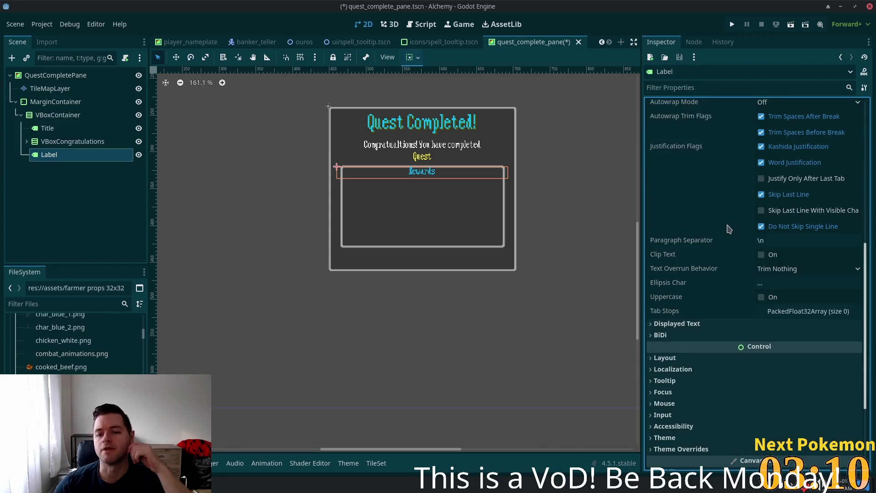
pyautogui.scroll(-4, 753, 314)
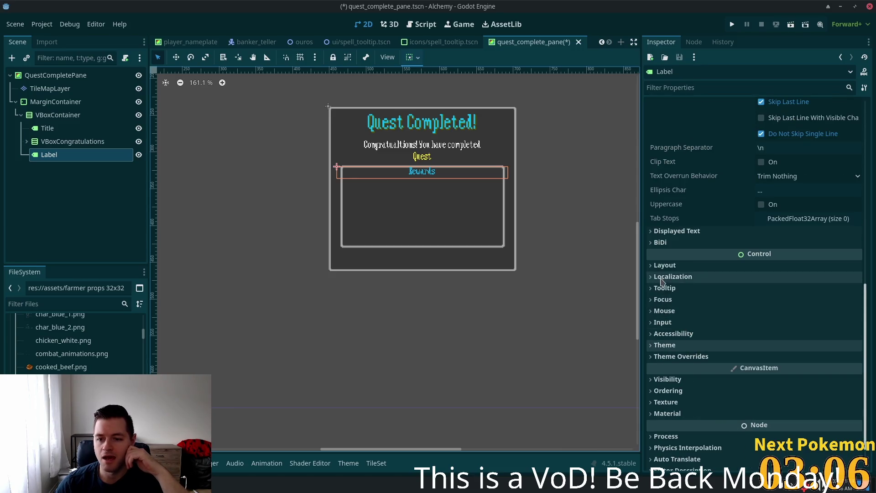
pyautogui.click(663, 265)
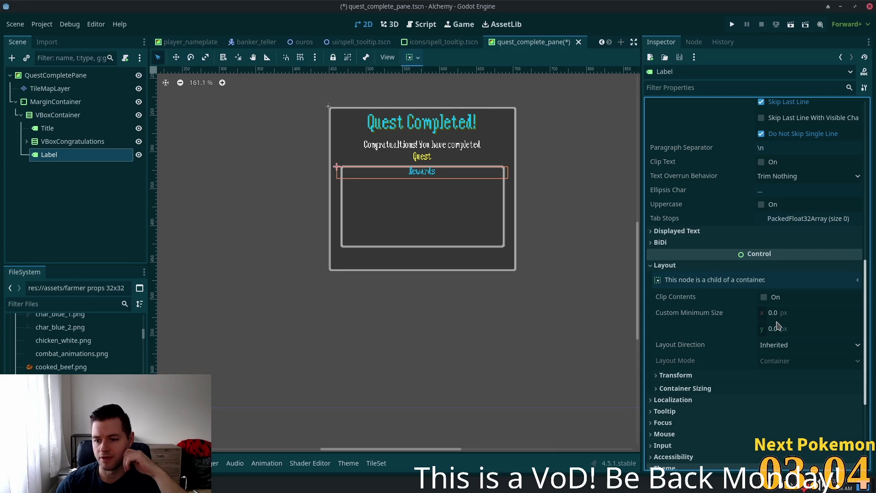
# Change the Rewards label's vertical container sizing to Fill, after briefly trying Shrink End.
pyautogui.moveTo(777, 326)
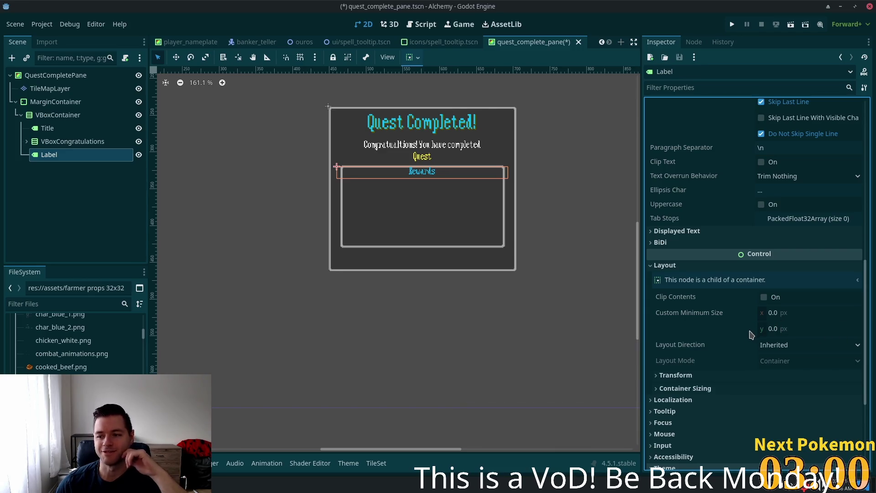
pyautogui.moveTo(752, 334)
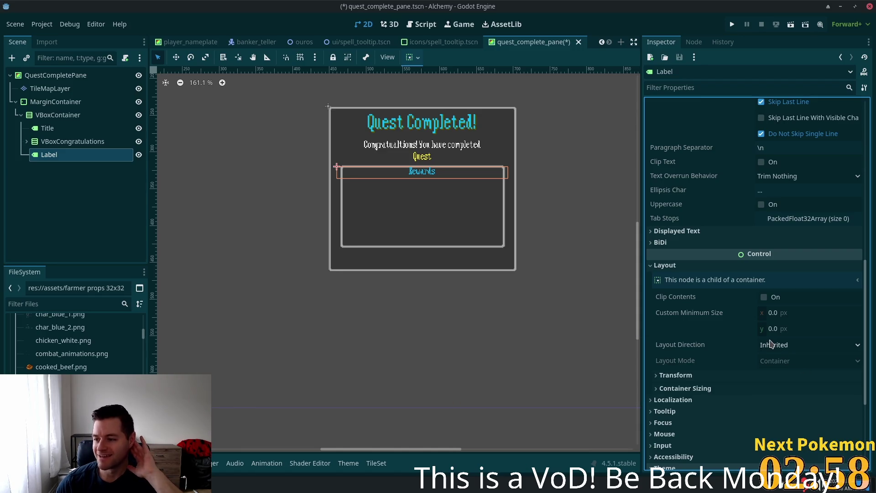
pyautogui.click(792, 312)
pyautogui.click(796, 331)
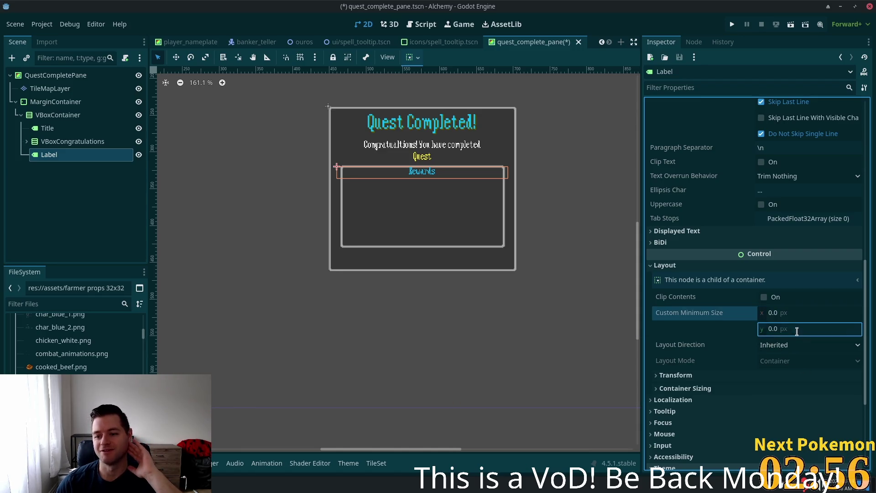
pyautogui.click(793, 330)
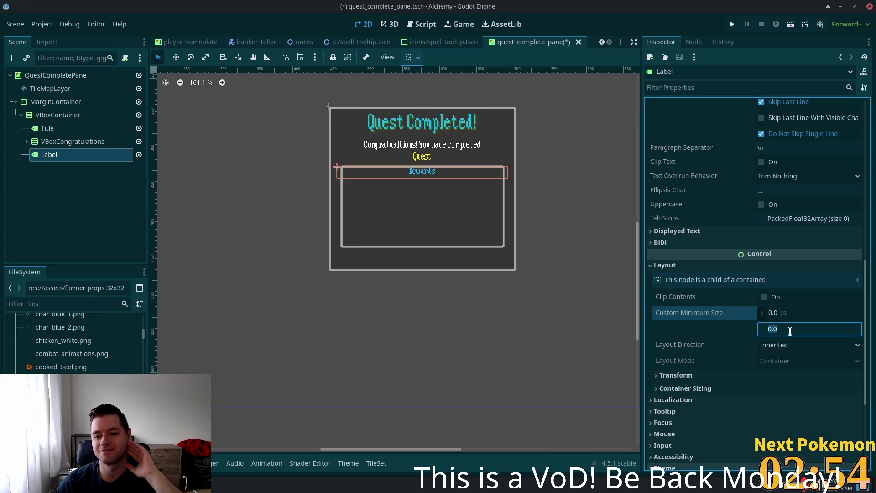
pyautogui.click(703, 389)
pyautogui.scroll(-2, 711, 355)
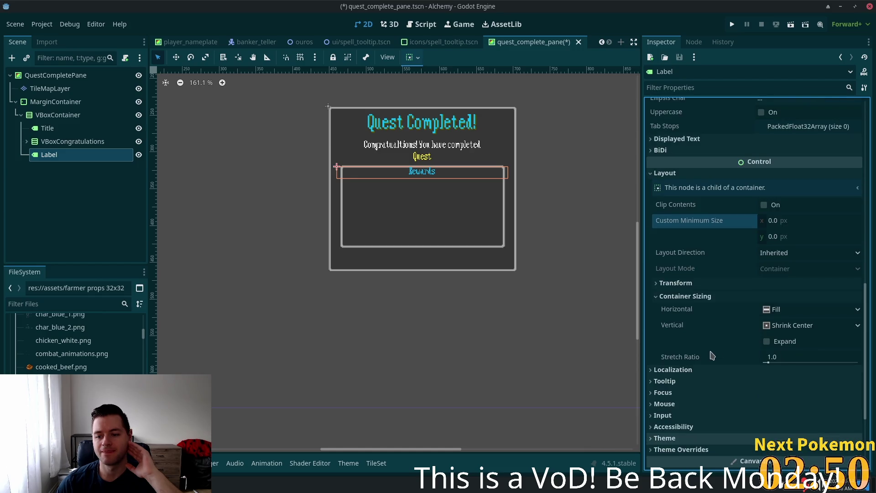
pyautogui.click(784, 326)
pyautogui.click(782, 382)
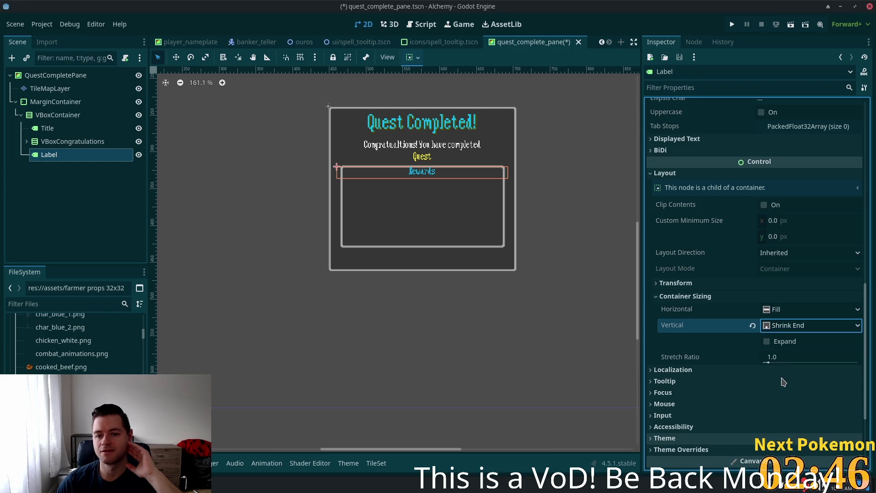
pyautogui.click(787, 325)
pyautogui.click(785, 342)
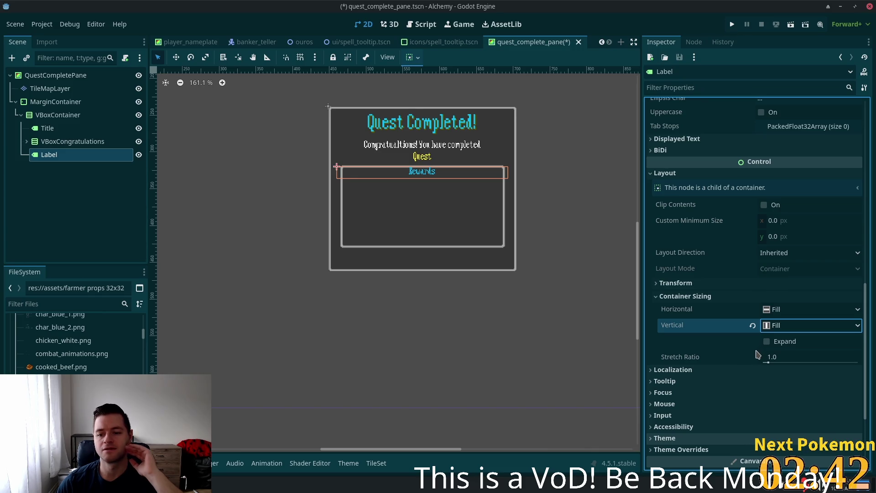
# Check the label's size and position: 233 × 16 px at y 72.
pyautogui.click(686, 282)
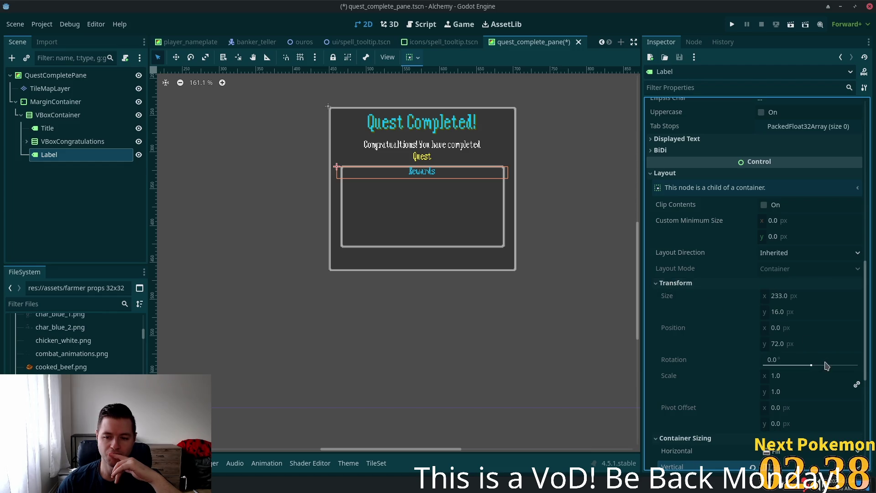
pyautogui.click(783, 342)
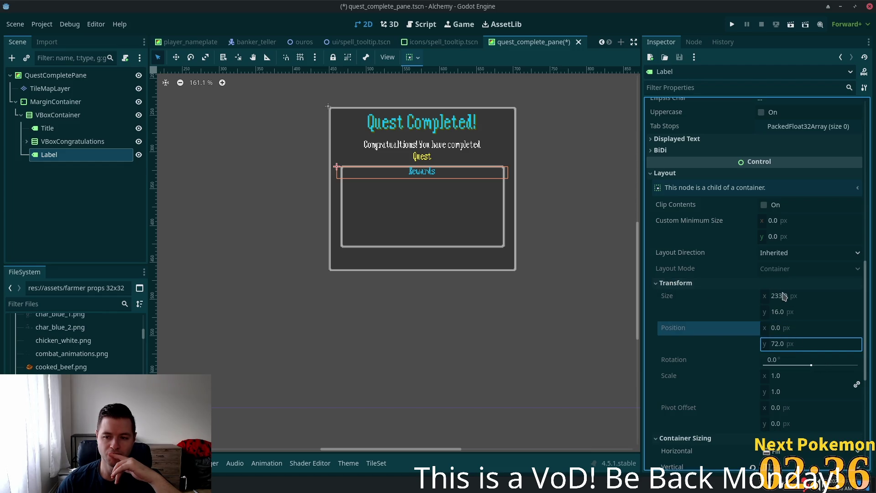
pyautogui.click(782, 237)
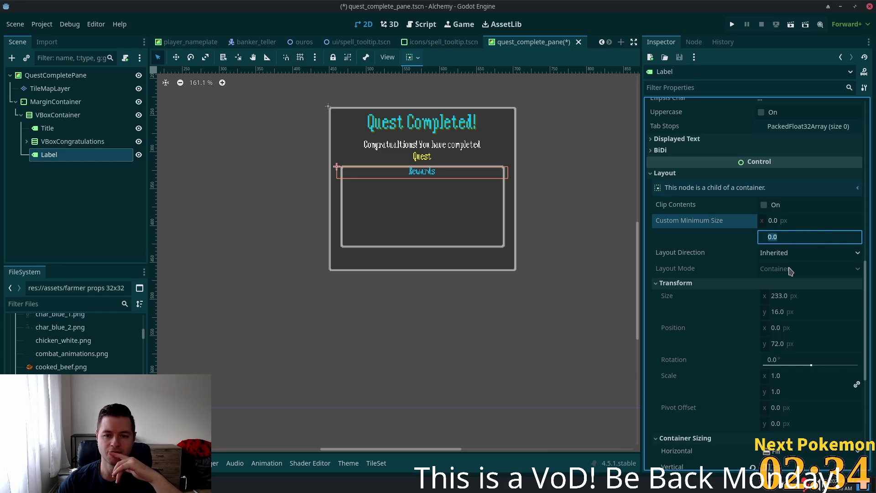
# Set the label's custom minimum height to 22 px, after trying 20 and 23.
pyautogui.press('Up')
pyautogui.press('Up')
pyautogui.press('Up')
pyautogui.press('Up')
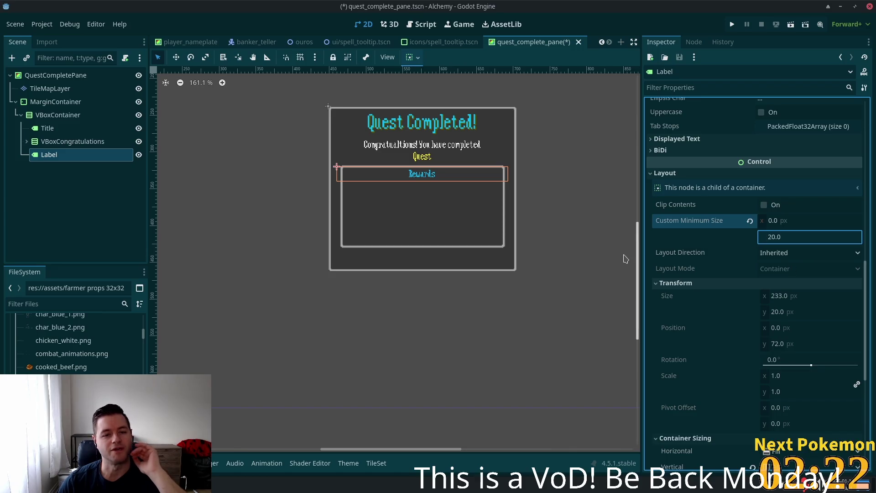
pyautogui.press('Tab')
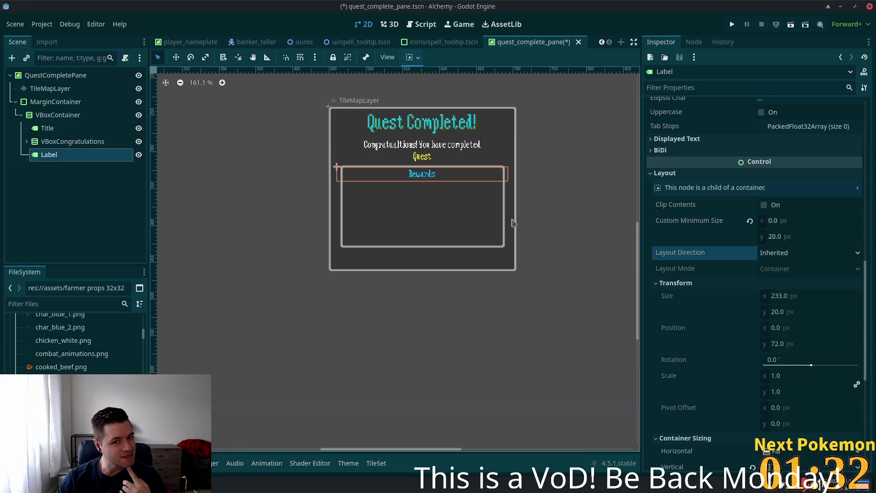
pyautogui.click(787, 236)
pyautogui.press('Up')
pyautogui.press('Up')
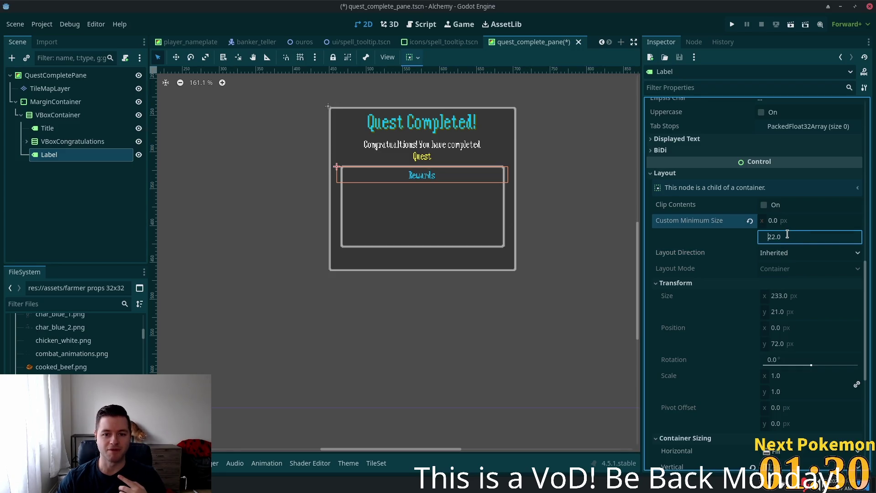
pyautogui.press('Return')
pyautogui.press('Up')
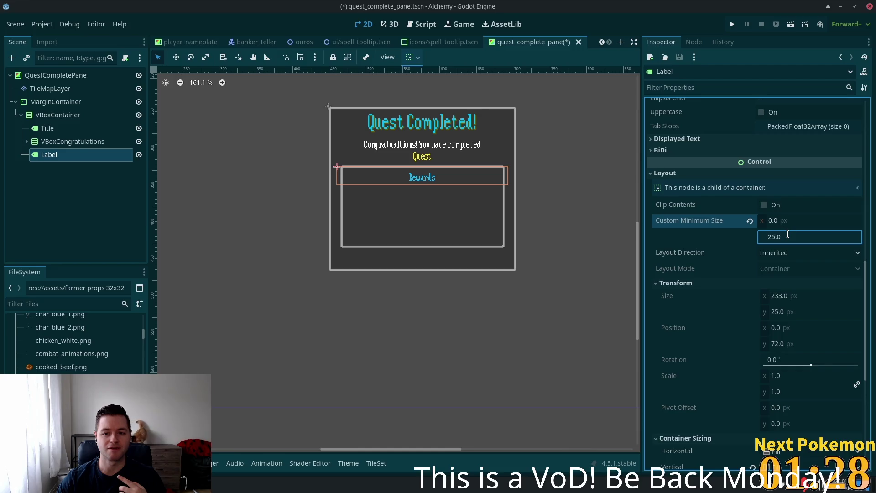
pyautogui.press('Down')
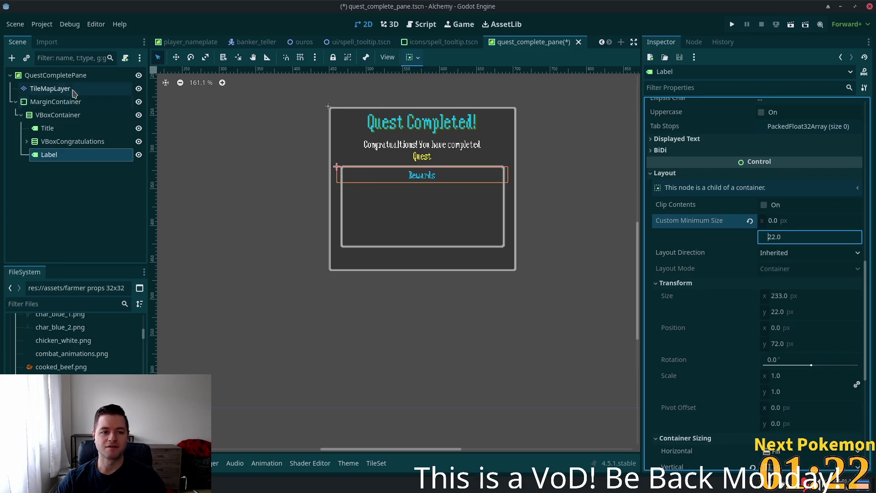
pyautogui.click(63, 105)
pyautogui.click(44, 75)
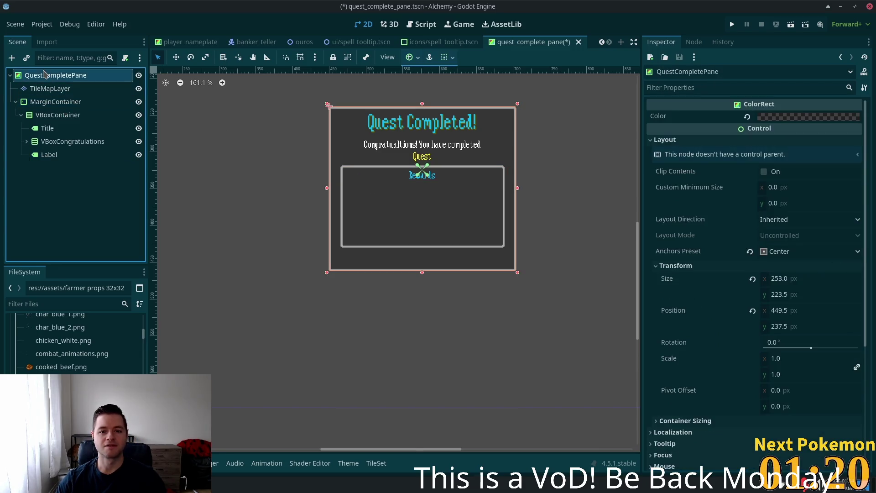
pyautogui.click(42, 88)
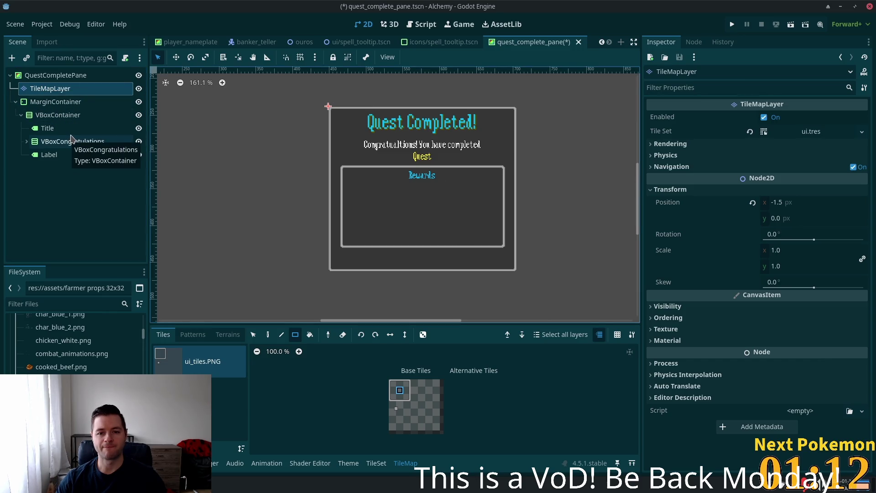
pyautogui.scroll(3, 329, 164)
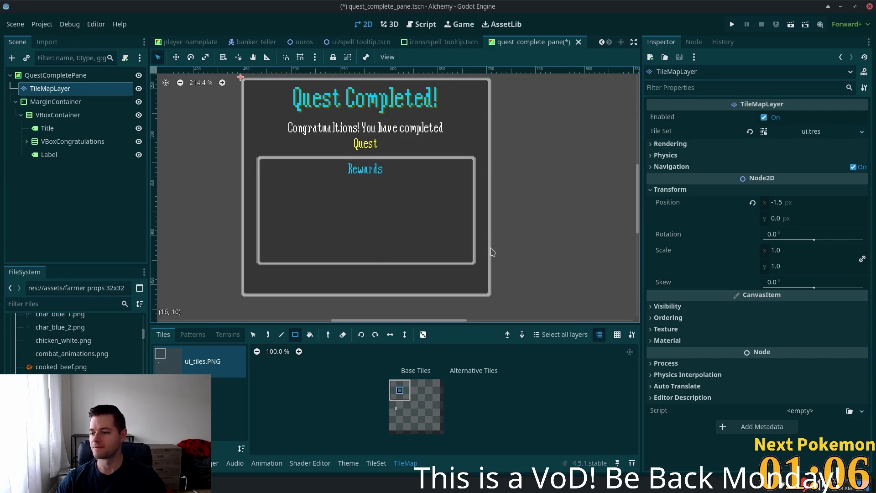
pyautogui.click(49, 154)
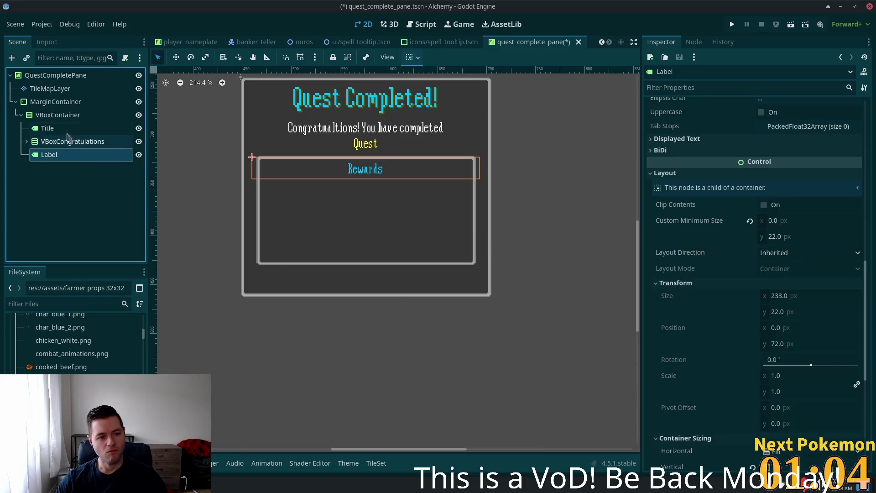
pyautogui.click(54, 115)
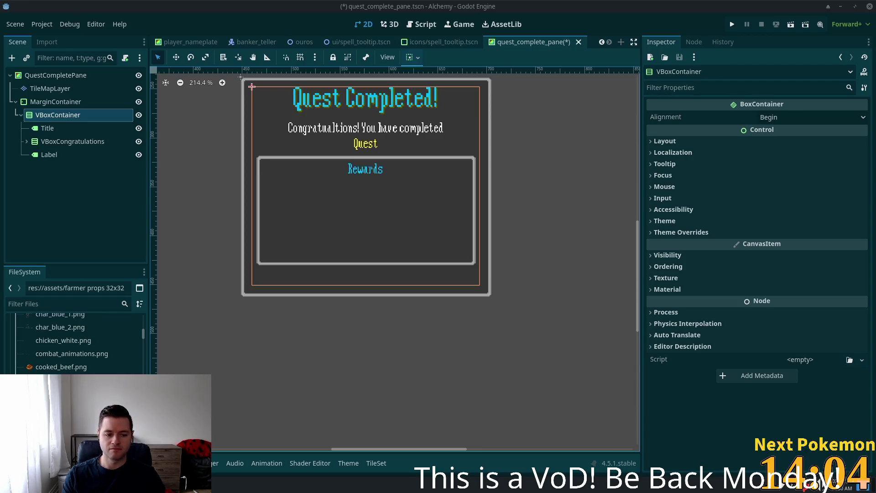
pyautogui.hotkey('alt', 'Tab')
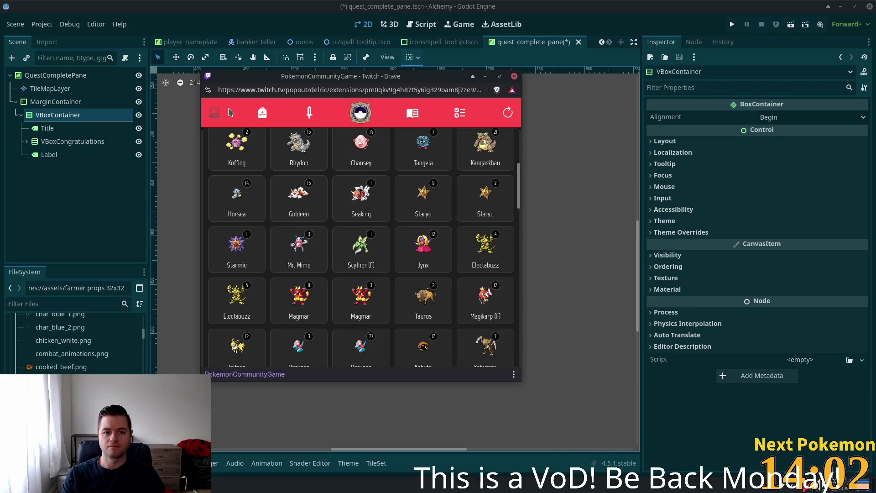
pyautogui.moveTo(519, 189); pyautogui.dragTo(518, 151)
pyautogui.click(288, 149)
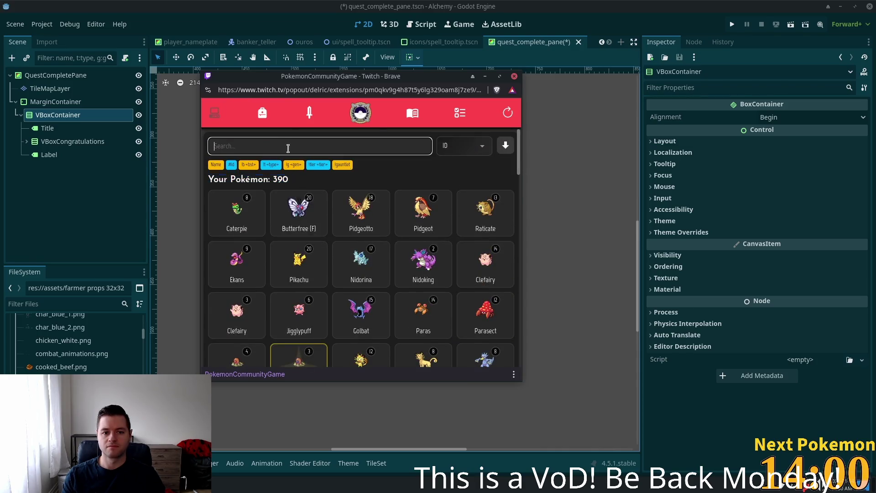
pyautogui.write('pachi')
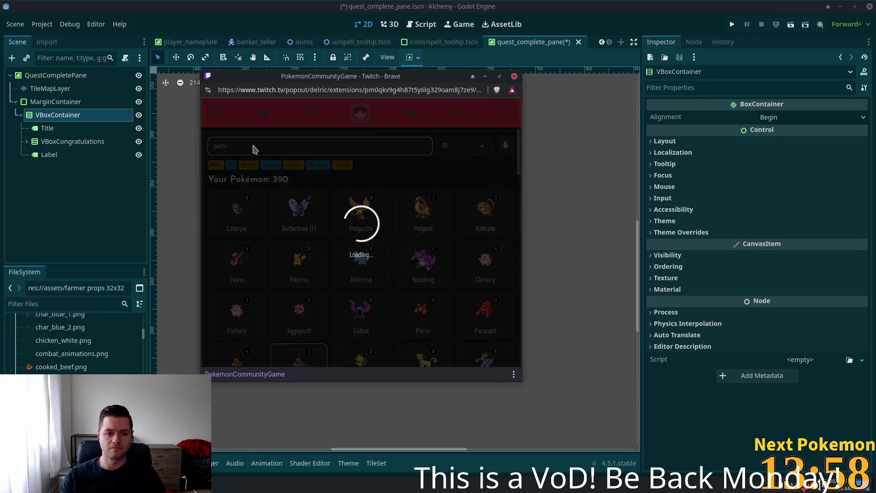
pyautogui.hotkey('alt', 'Tab')
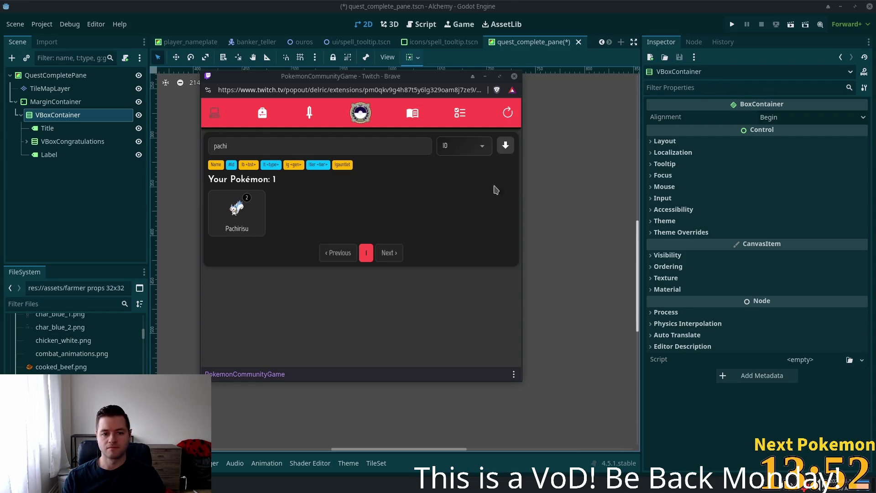
pyautogui.click(596, 4)
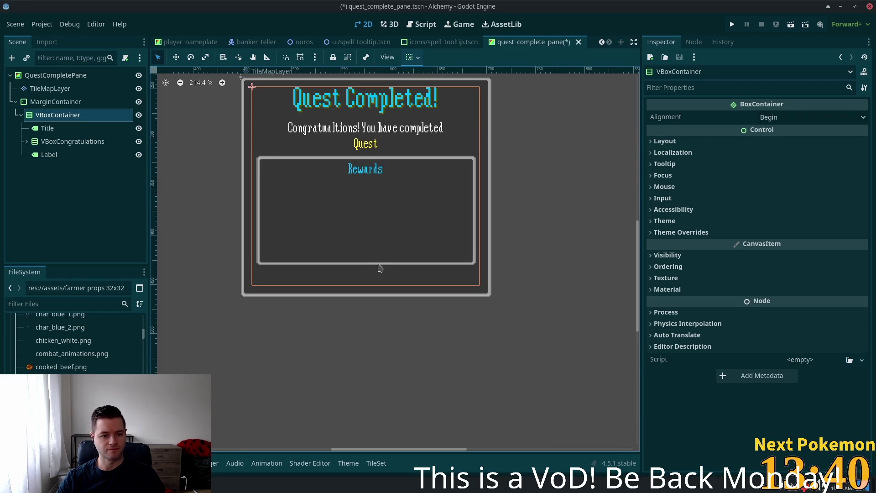
# Add a flat Button node as a child of the VBoxContainer.
pyautogui.click(69, 101)
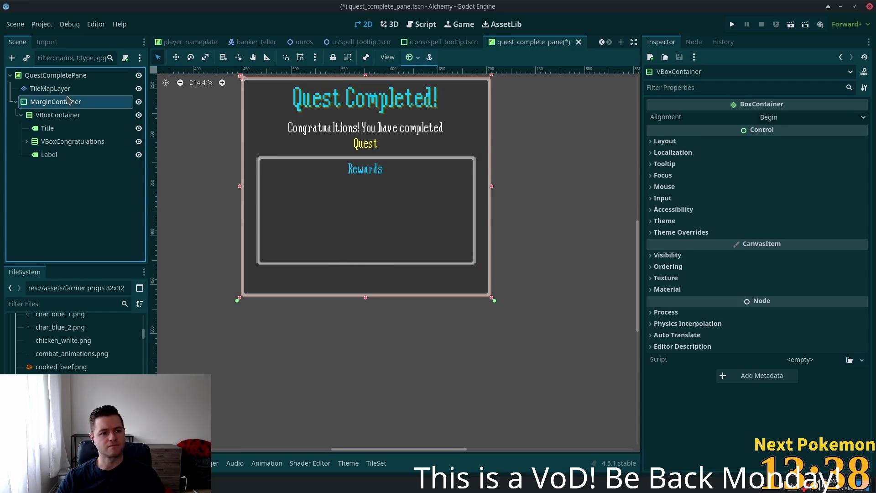
pyautogui.click(70, 114)
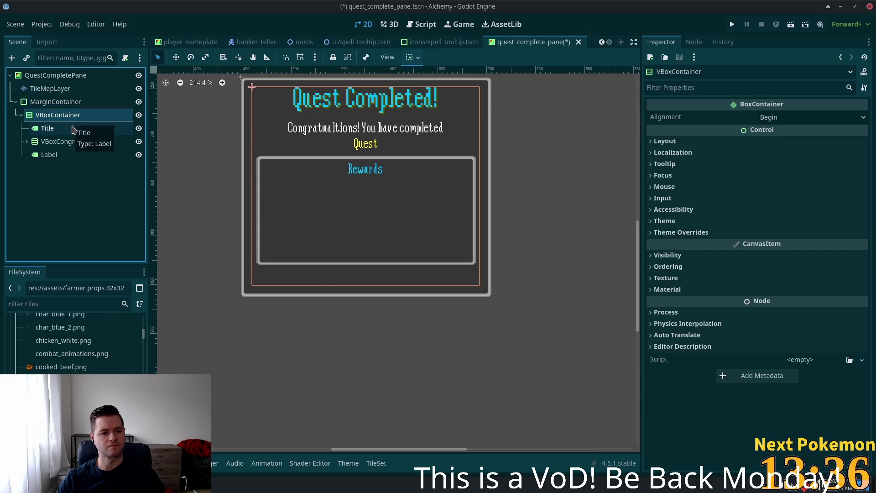
pyautogui.hotkey('ctrl', 'a')
pyautogui.write('labe')
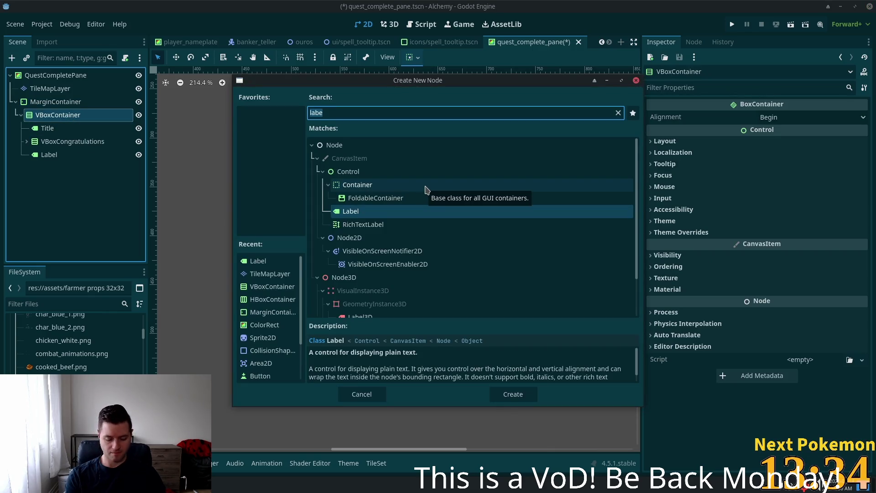
pyautogui.hotkey('ctrl', 'a')
pyautogui.write('button')
pyautogui.press('Return')
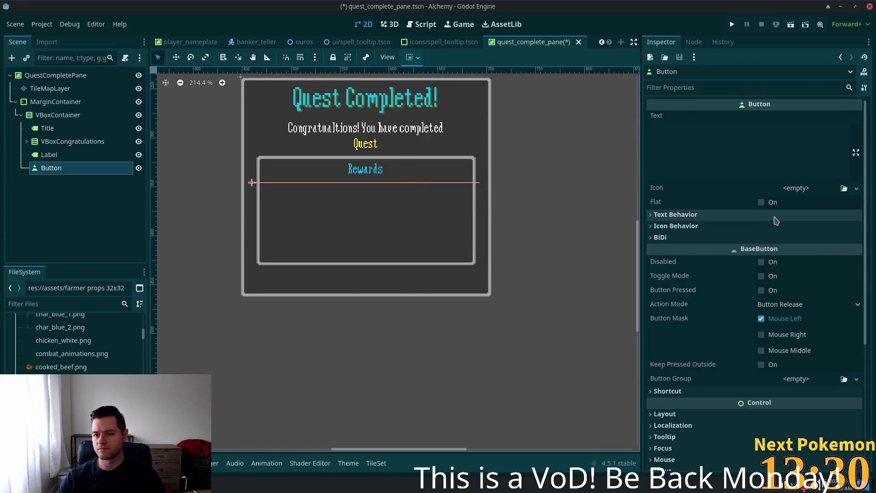
pyautogui.click(761, 201)
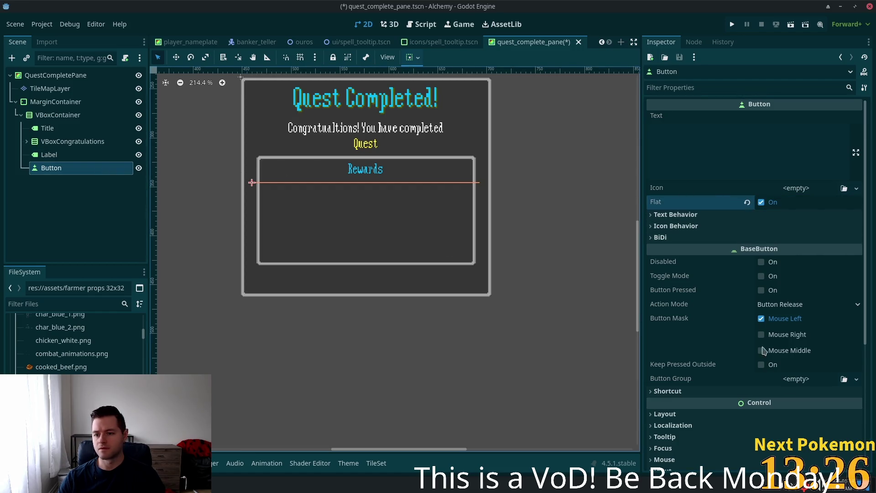
# Set the button's vertical container sizing to Shrink End with Expand checked.
pyautogui.scroll(-4, 739, 402)
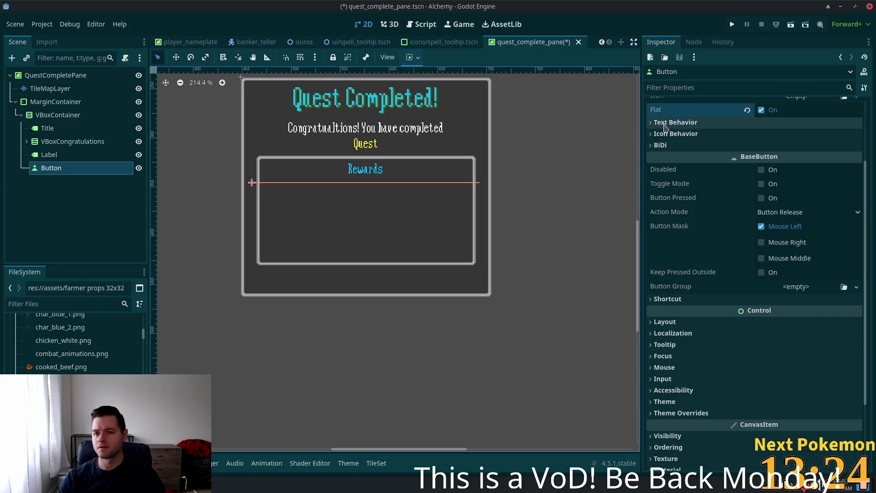
pyautogui.click(696, 334)
pyautogui.click(690, 324)
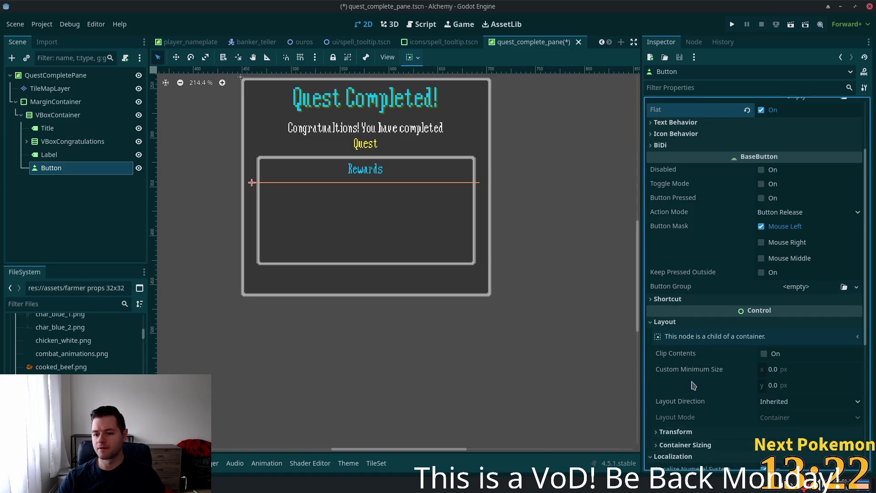
pyautogui.scroll(-3, 753, 411)
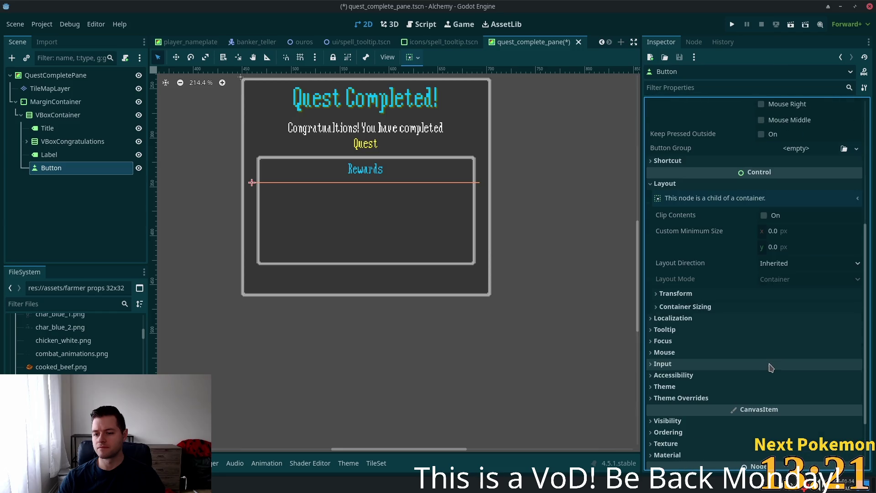
pyautogui.click(694, 307)
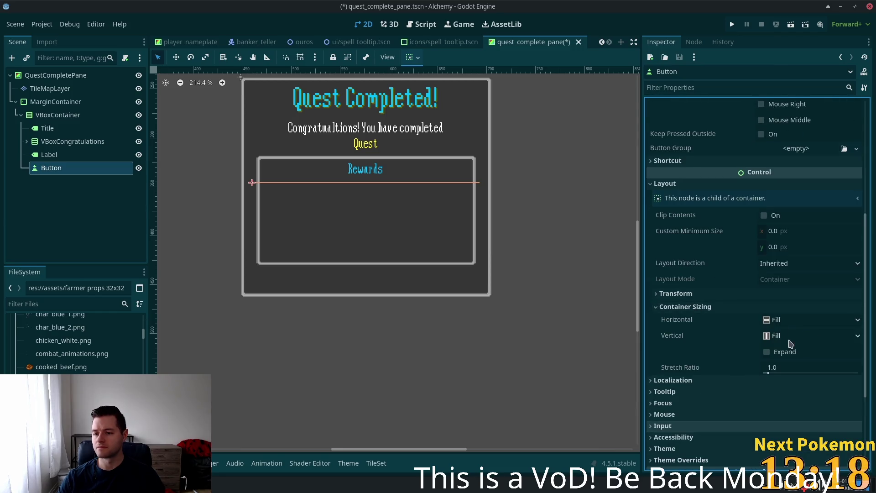
pyautogui.scroll(-2, 764, 305)
pyautogui.click(777, 244)
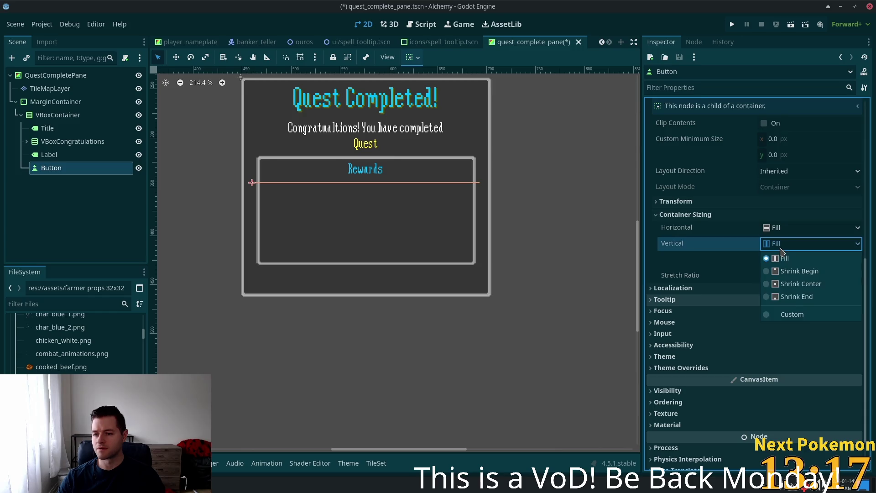
pyautogui.click(729, 259)
pyautogui.click(765, 260)
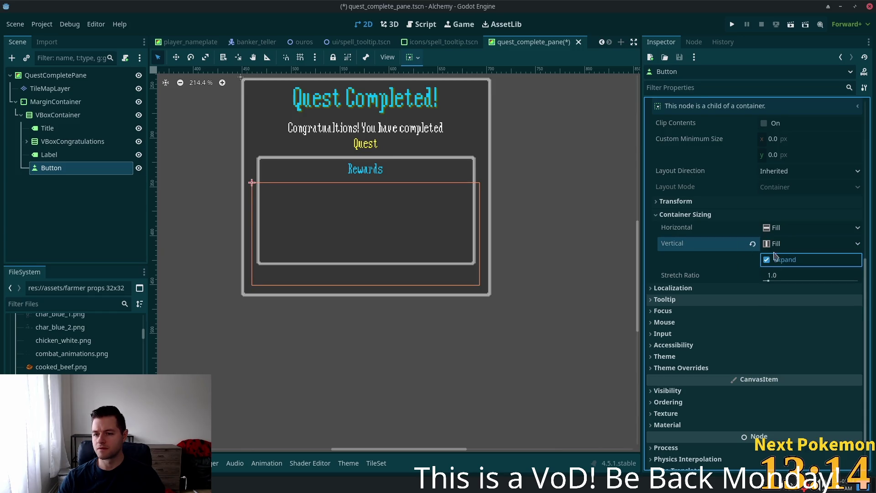
pyautogui.click(793, 244)
pyautogui.click(796, 297)
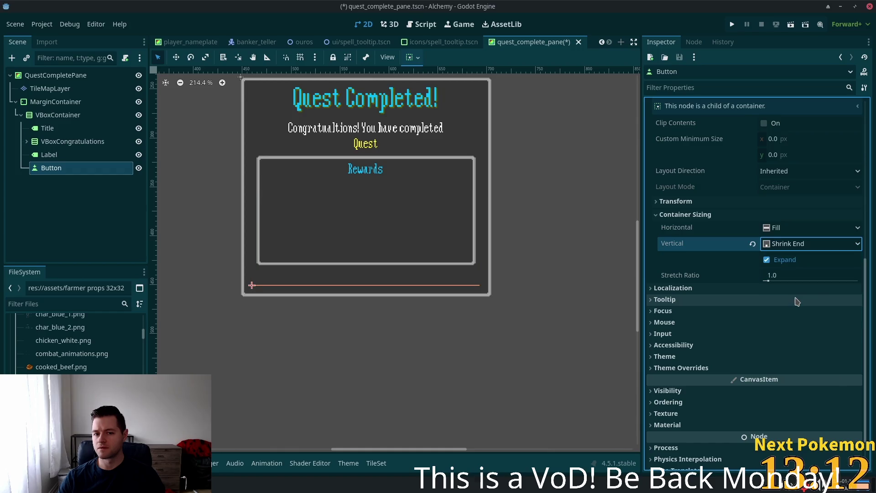
# Set the button's text to 'Dismiss'.
pyautogui.scroll(10, 732, 164)
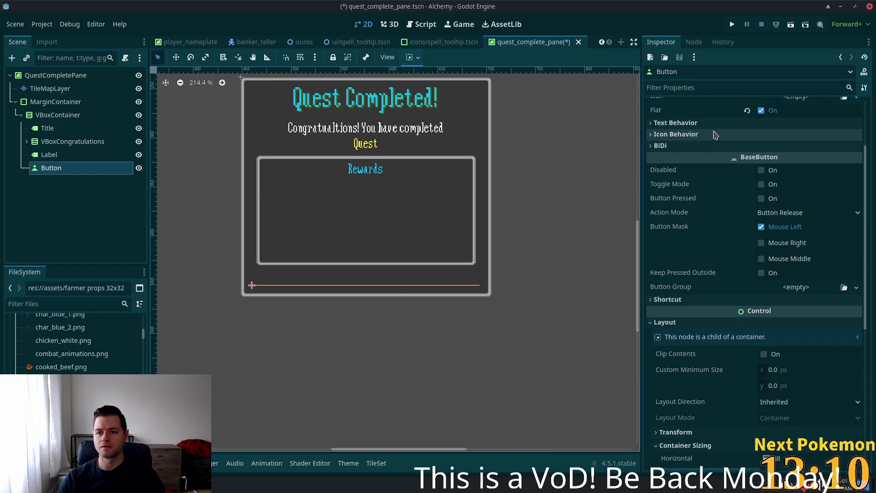
pyautogui.click(730, 163)
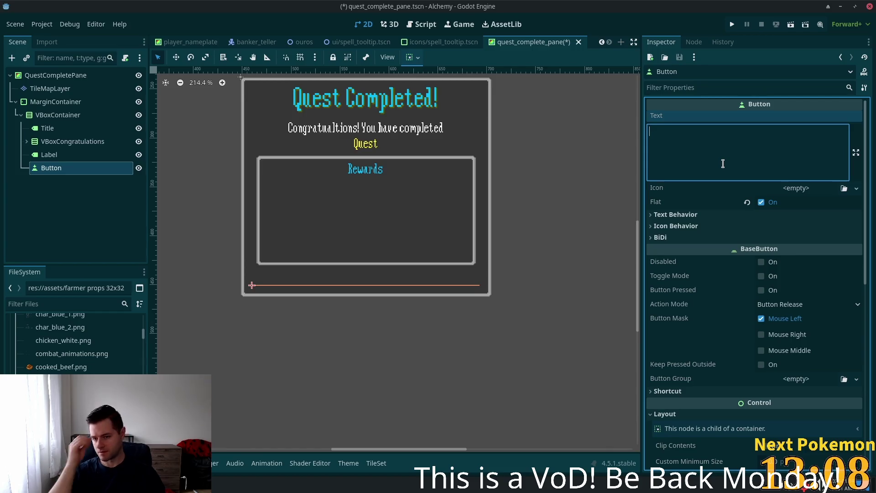
pyautogui.write('Disma')
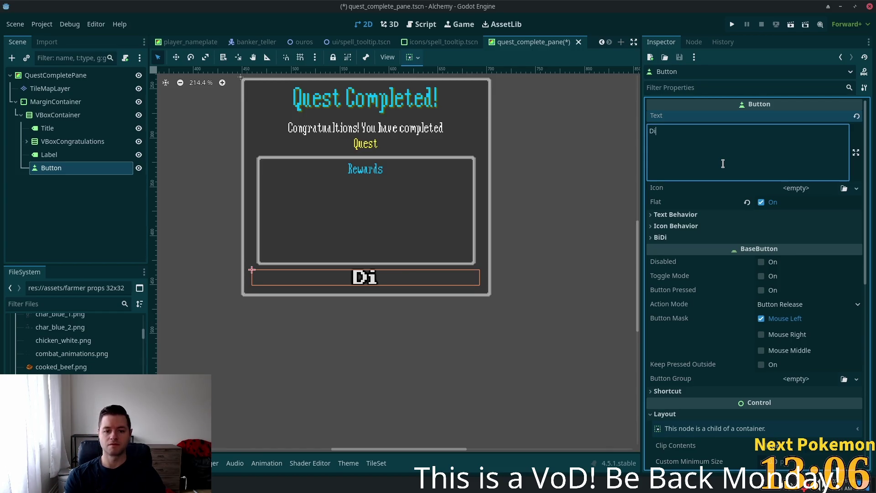
pyautogui.press('BackSpace')
pyautogui.write('iss')
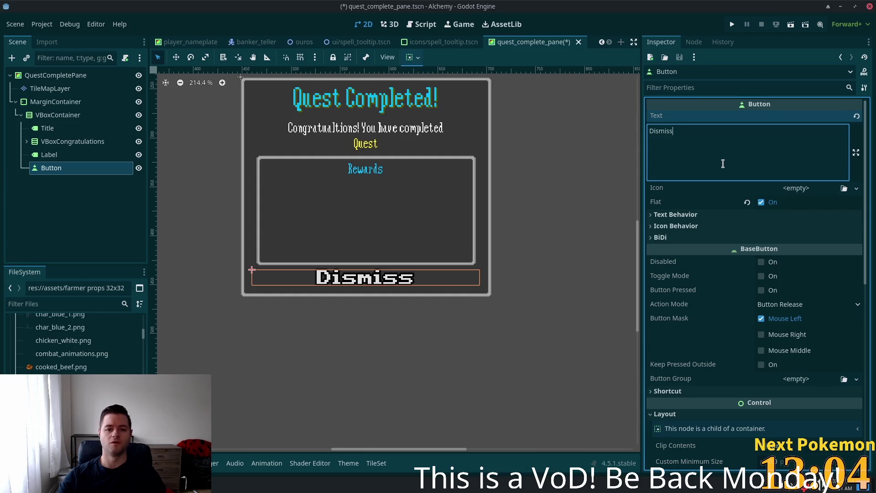
# Look through the button's icon and text behaviour options without changing them.
pyautogui.click(797, 189)
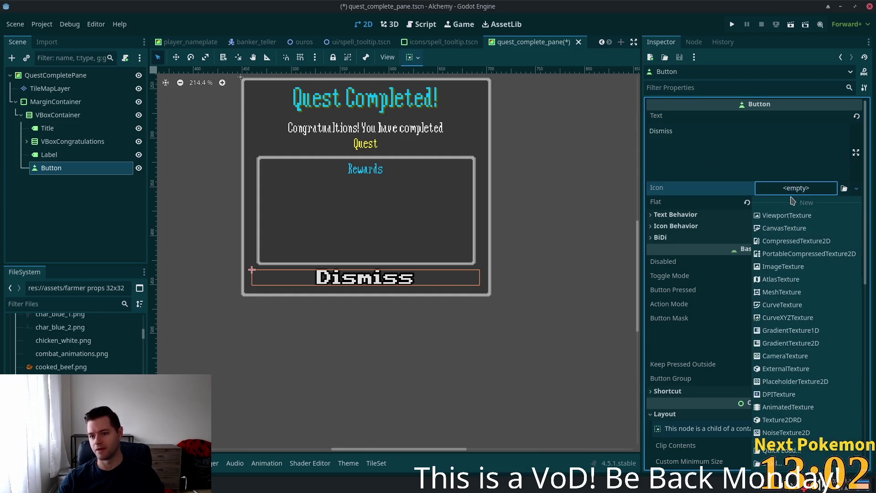
pyautogui.click(715, 190)
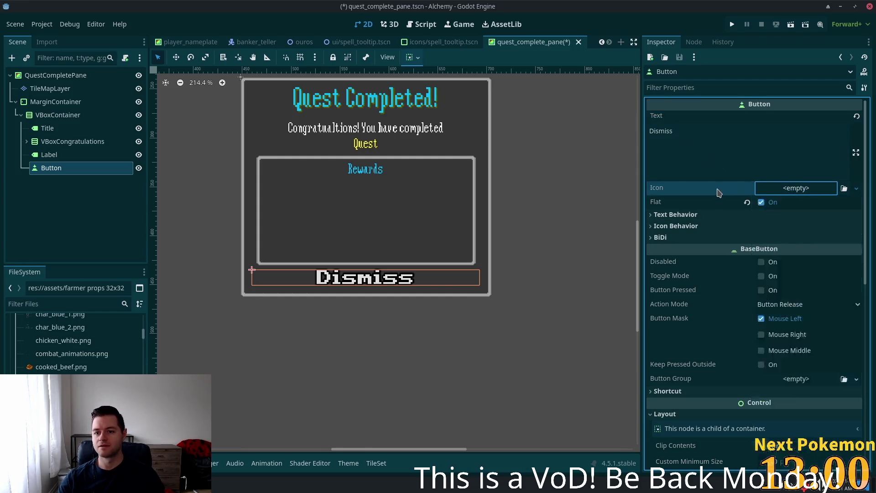
pyautogui.click(778, 215)
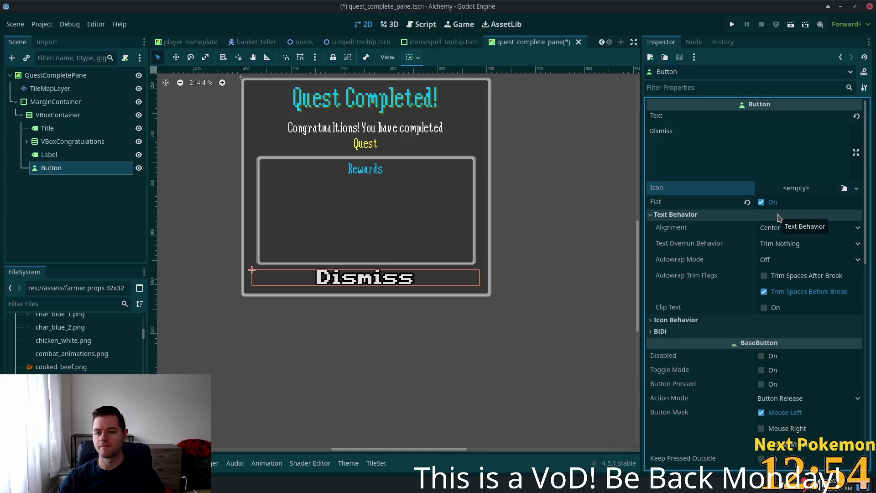
pyautogui.click(778, 216)
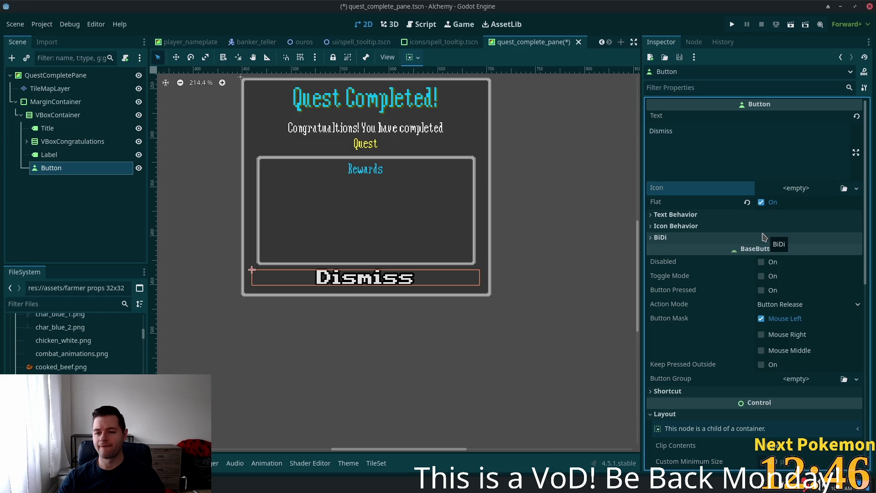
pyautogui.click(736, 216)
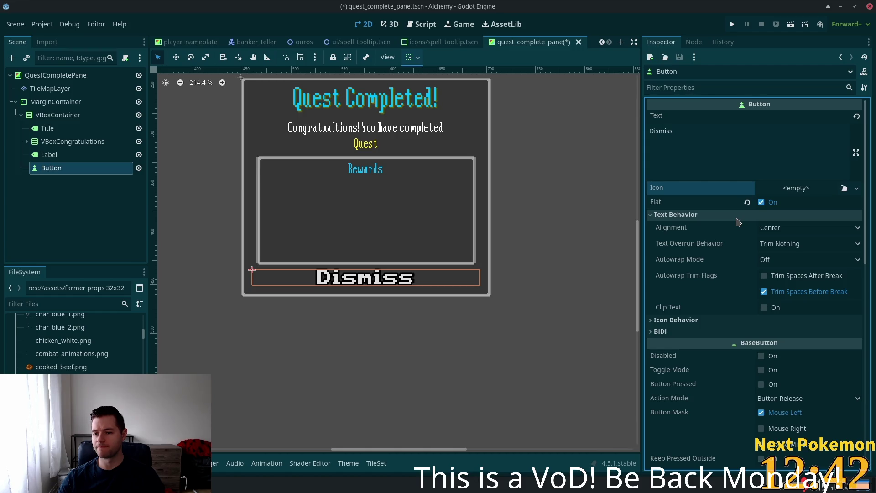
pyautogui.click(735, 216)
pyautogui.scroll(-5, 755, 274)
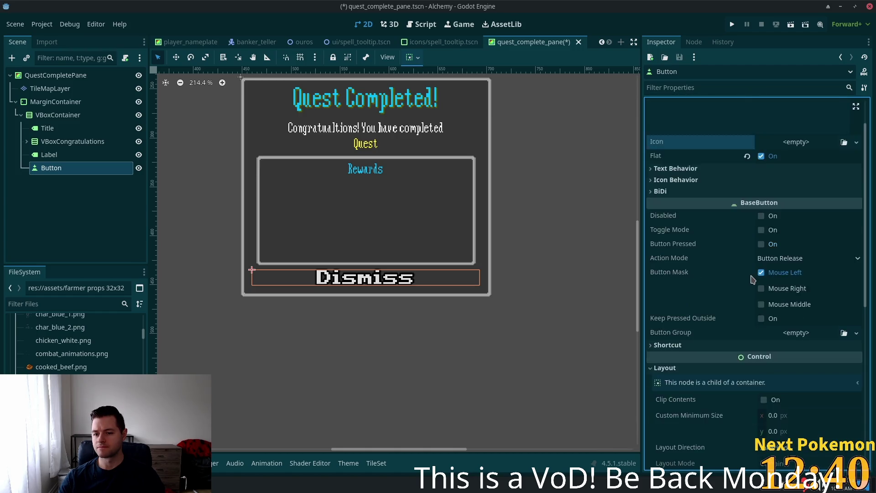
pyautogui.scroll(-5, 753, 304)
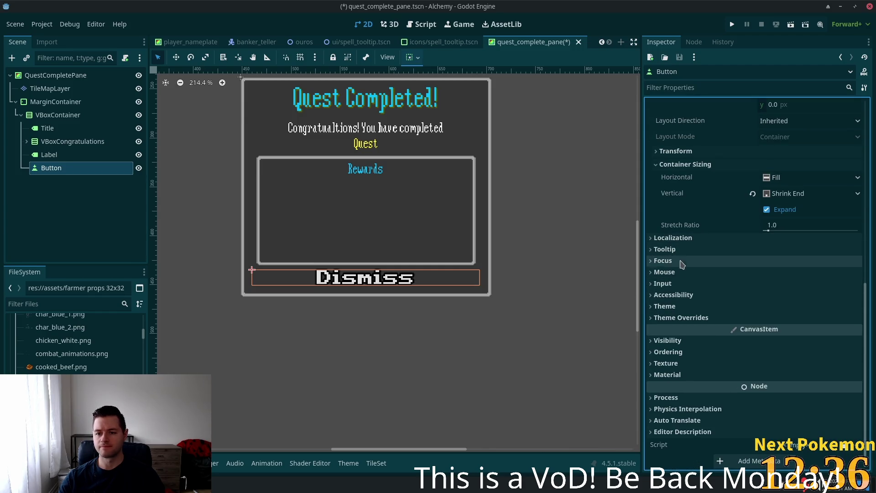
pyautogui.click(697, 320)
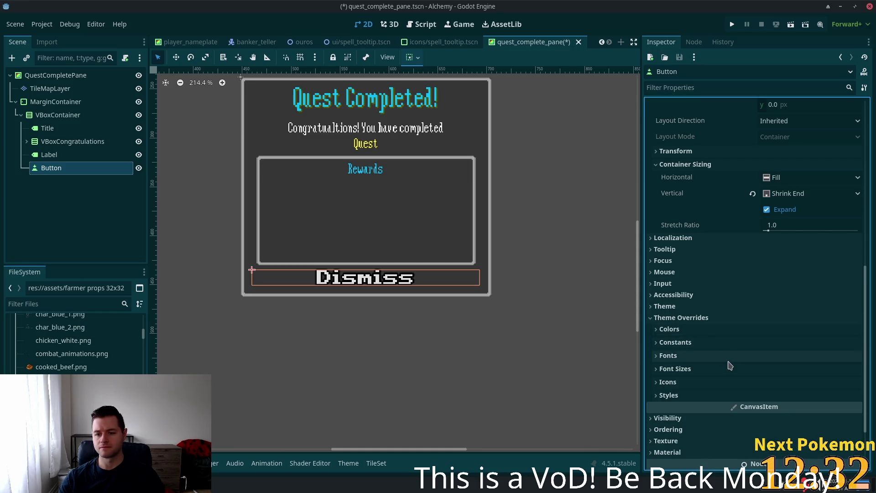
# Enable the Dismiss button's Font Size override and set it to 10.
pyautogui.click(744, 357)
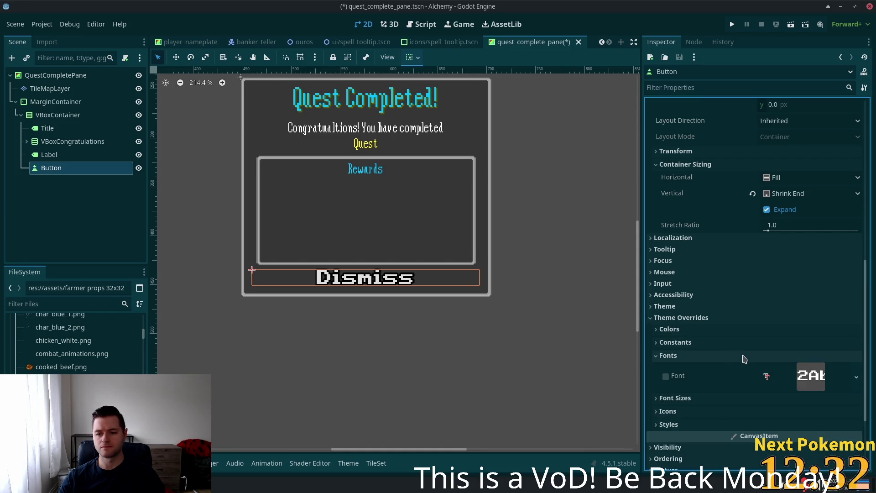
pyautogui.click(701, 356)
pyautogui.click(699, 370)
pyautogui.click(814, 389)
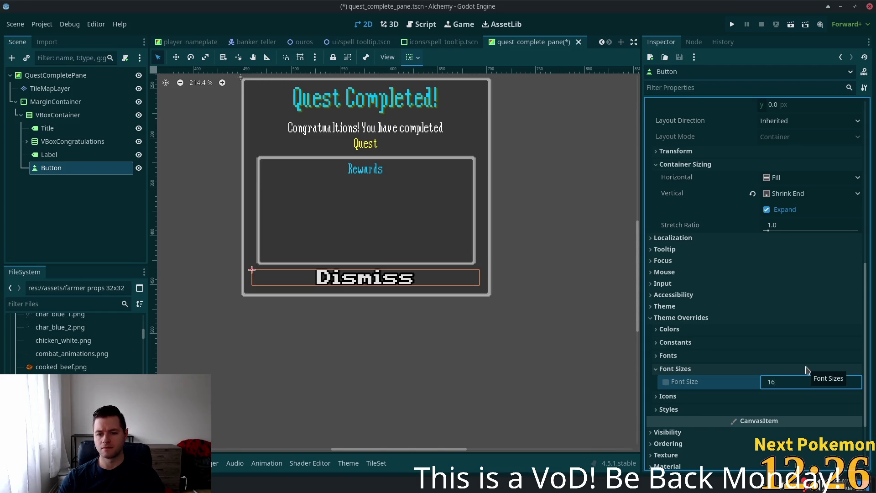
pyautogui.scroll(-3, 807, 370)
pyautogui.click(665, 309)
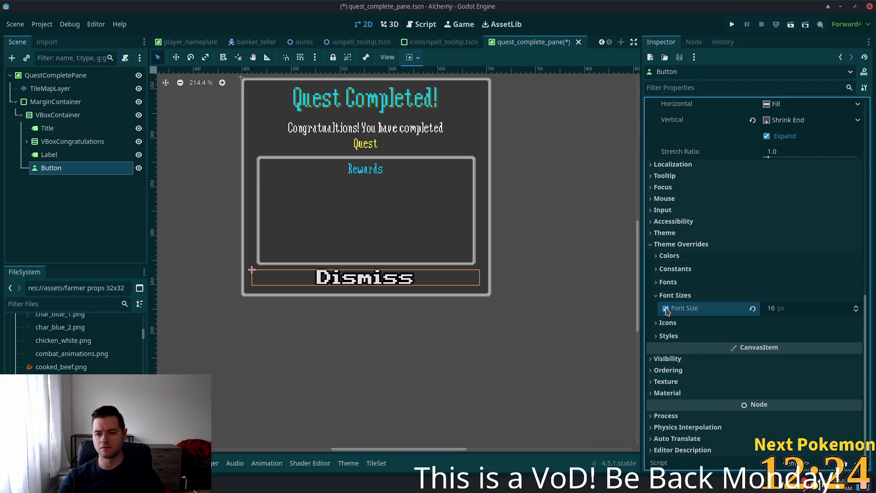
pyautogui.click(771, 309)
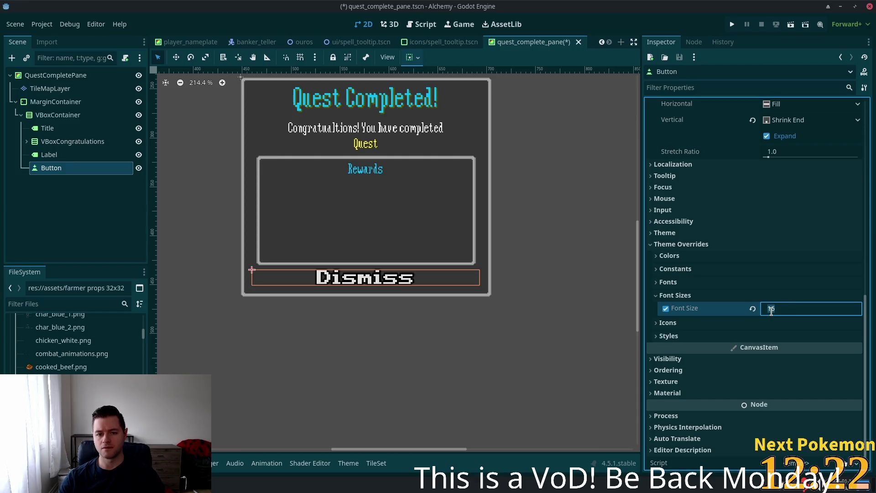
pyautogui.press('Down')
pyautogui.press('Down')
pyautogui.press('Down')
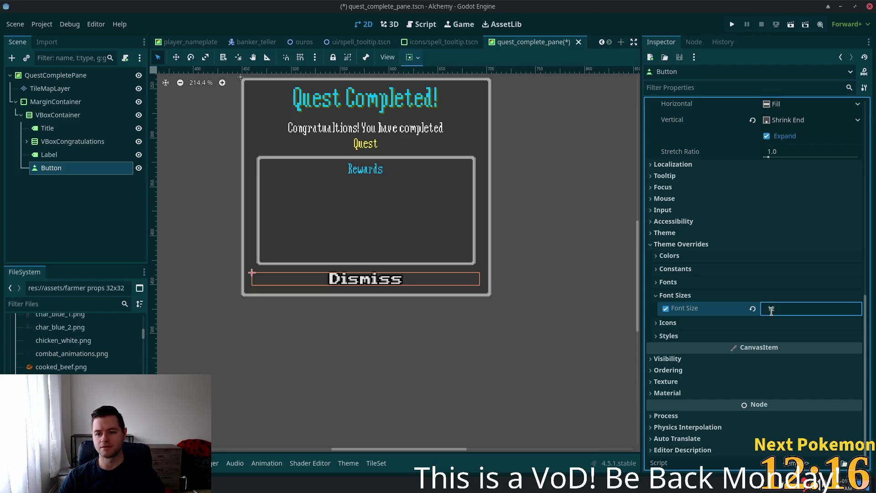
pyautogui.press('Down')
pyautogui.press('Down')
pyautogui.press('Down')
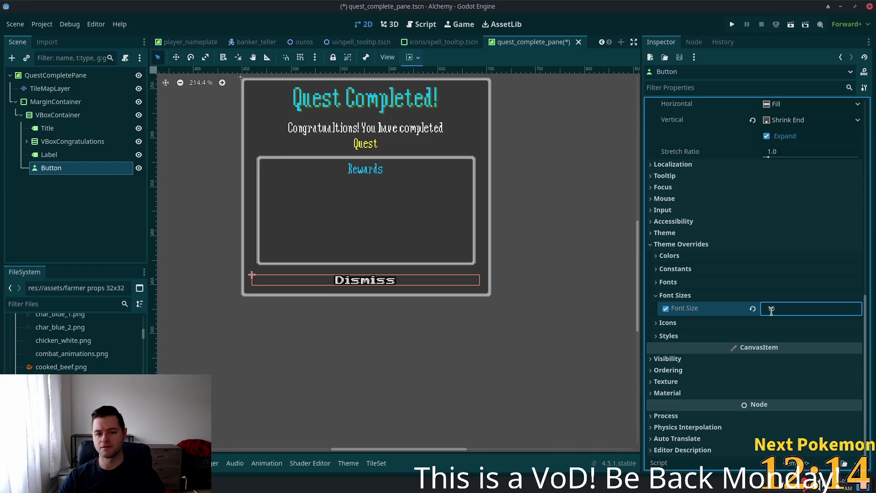
pyautogui.press('Down')
pyautogui.press('Down')
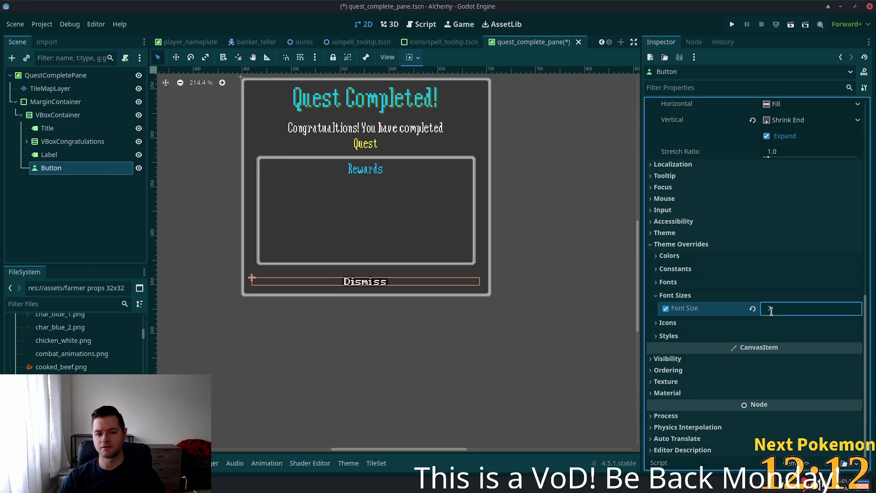
pyautogui.press('Up')
pyautogui.press('Up')
pyautogui.press('Up')
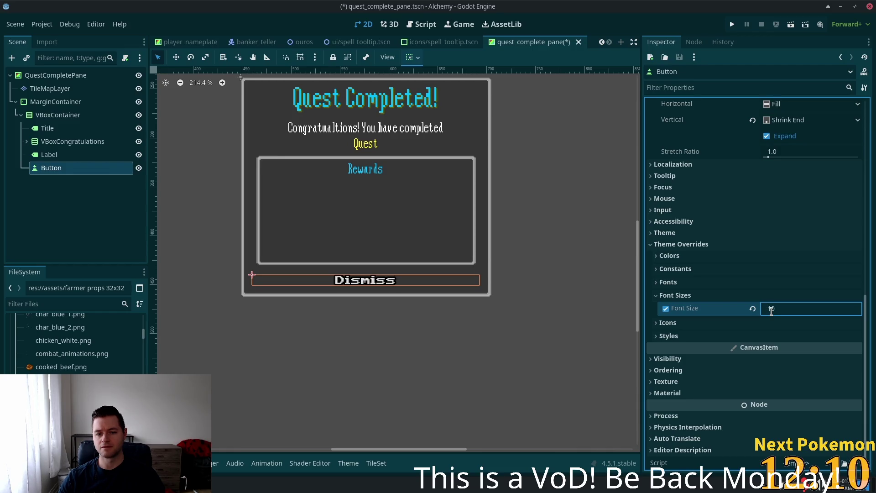
pyautogui.press('Up')
pyautogui.press('Up')
pyautogui.press('Down')
pyautogui.press('Down')
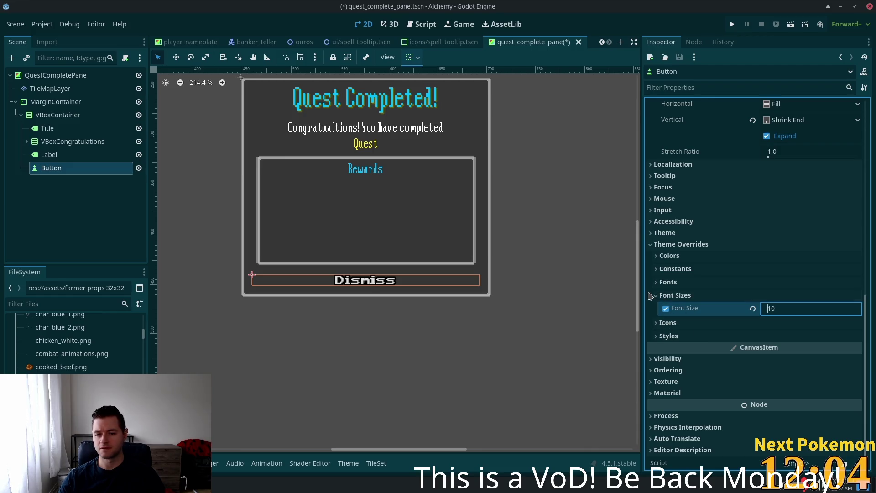
# Try the custom font override, then show the constant overrides such as outline size.
pyautogui.click(669, 283)
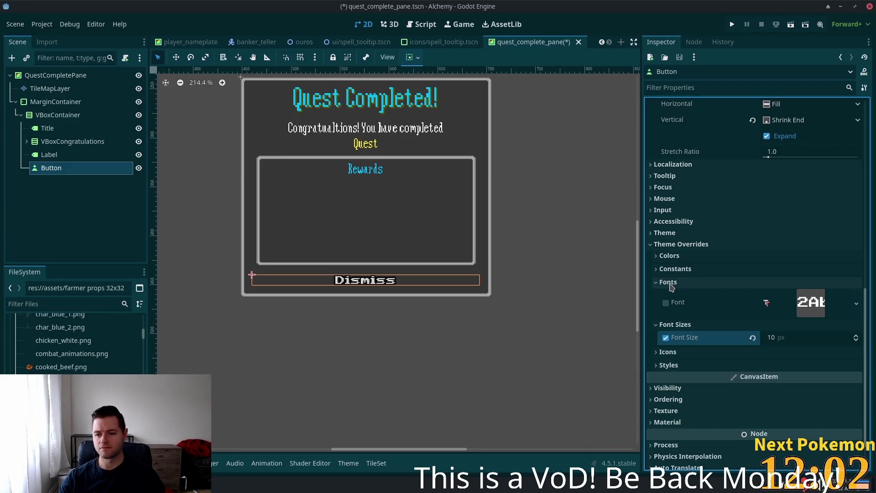
pyautogui.click(666, 303)
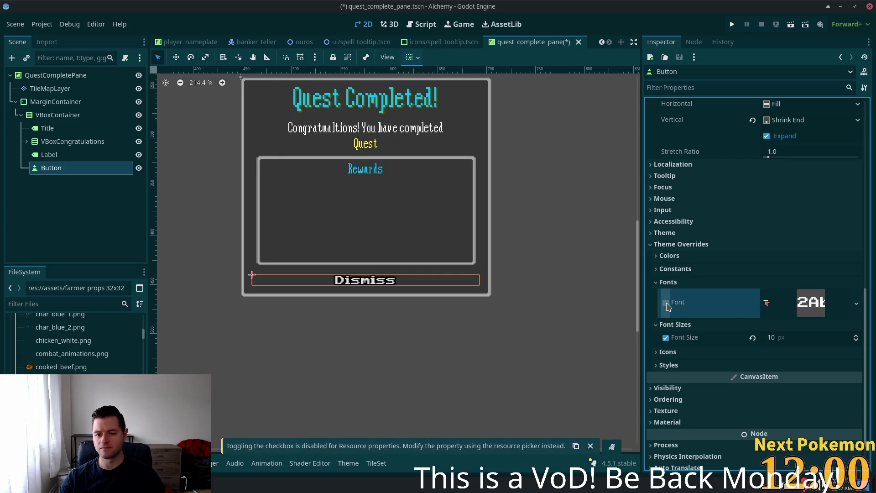
pyautogui.click(659, 284)
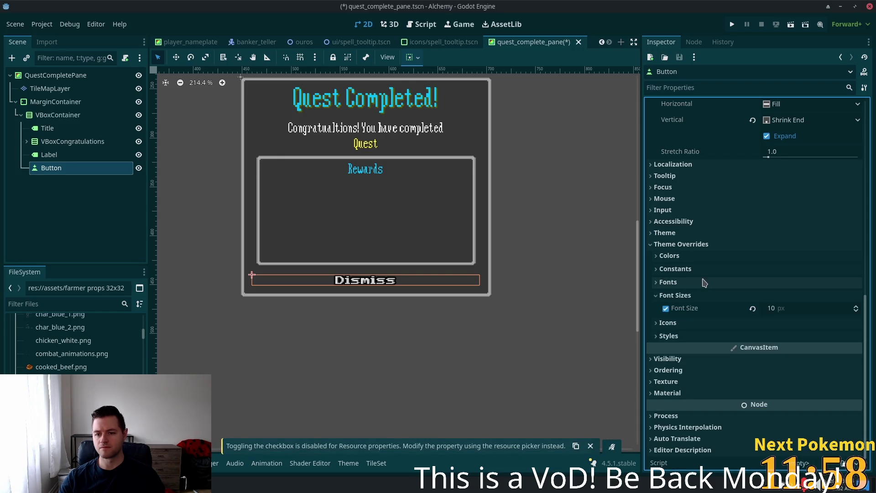
pyautogui.click(698, 270)
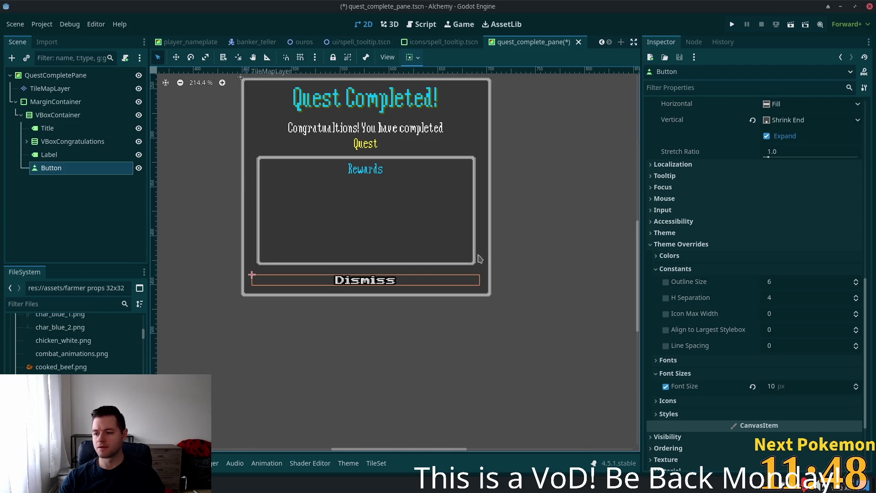
# List the button's Colors overrides, including font and icon colours, then select VBoxCongratulations.
pyautogui.moveTo(701, 297)
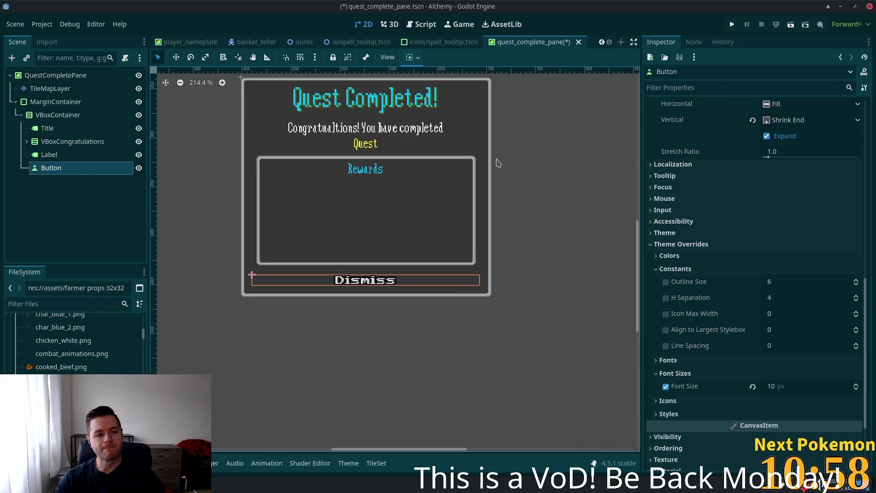
pyautogui.scroll(-4, 682, 224)
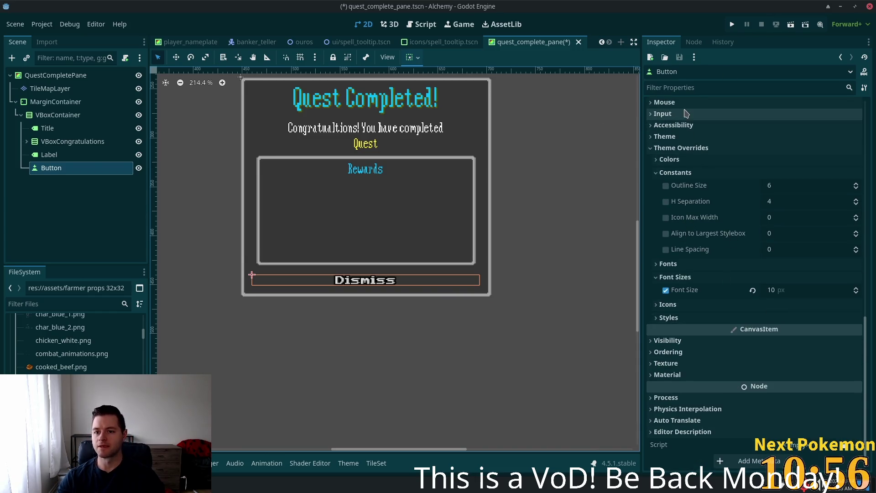
pyautogui.click(685, 160)
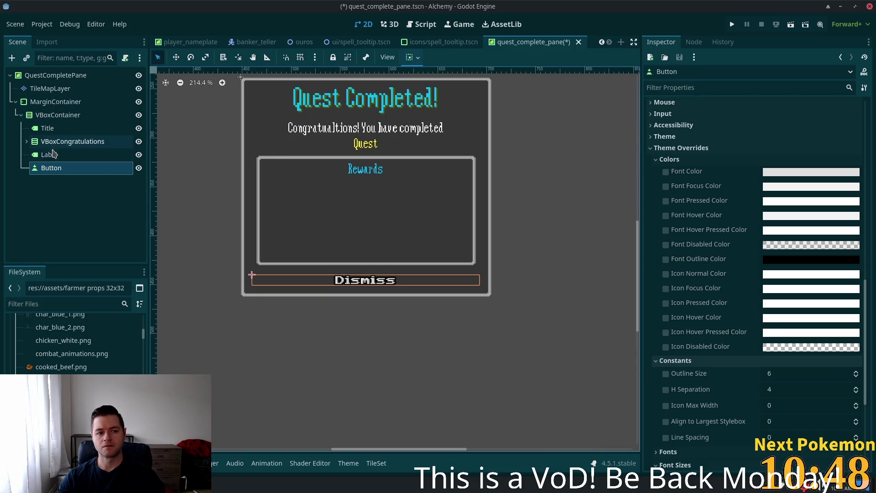
pyautogui.click(54, 141)
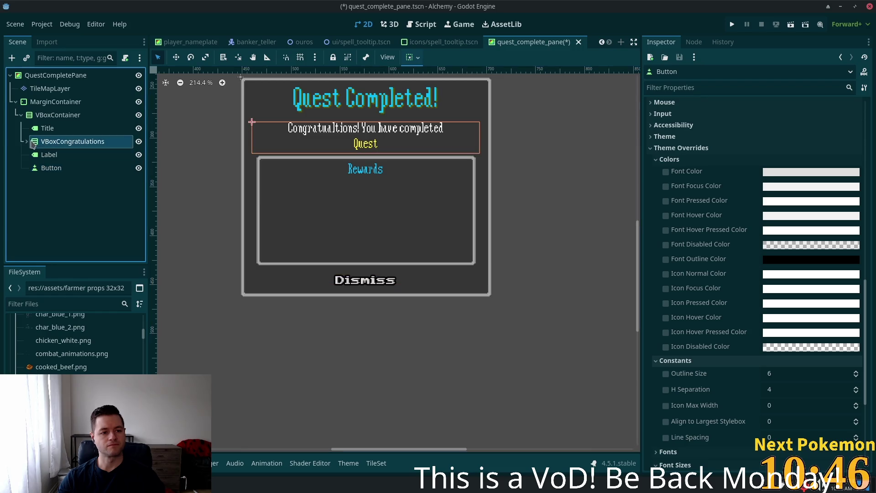
# Check LabelQuestName's font colour, then set the Dismiss button's Font Hover Color to ffef22.
pyautogui.click(26, 142)
pyautogui.click(88, 169)
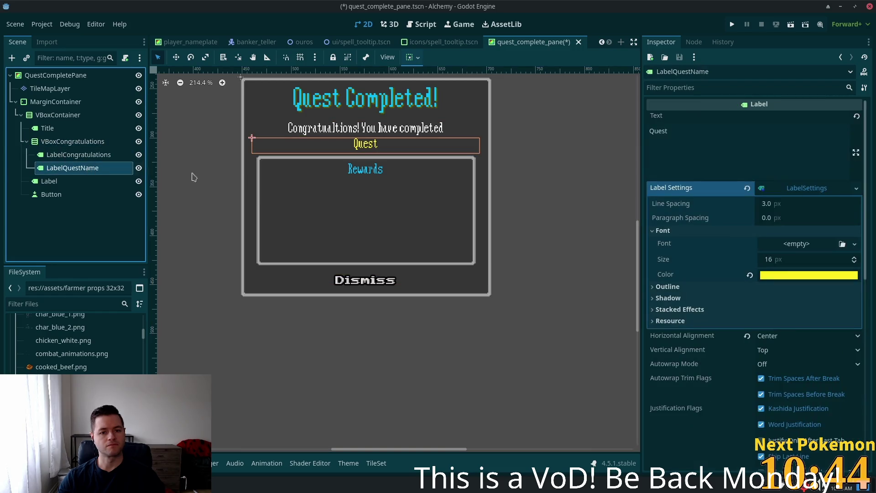
pyautogui.click(806, 274)
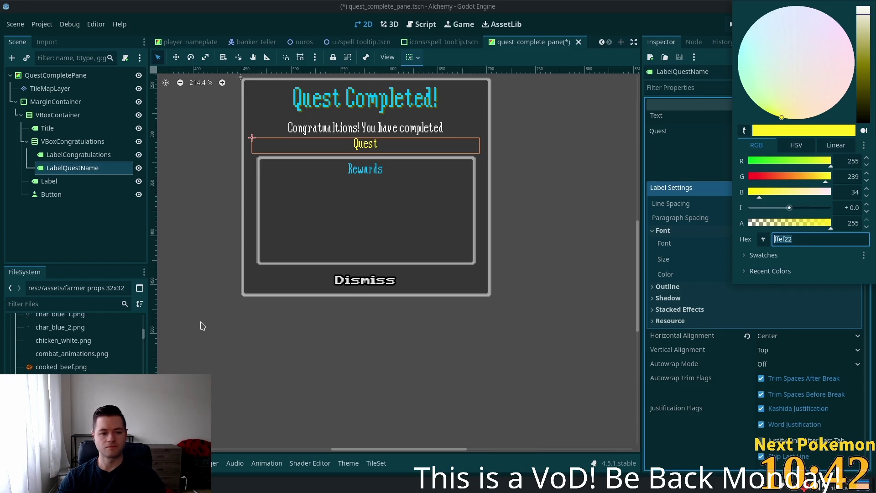
pyautogui.click(64, 195)
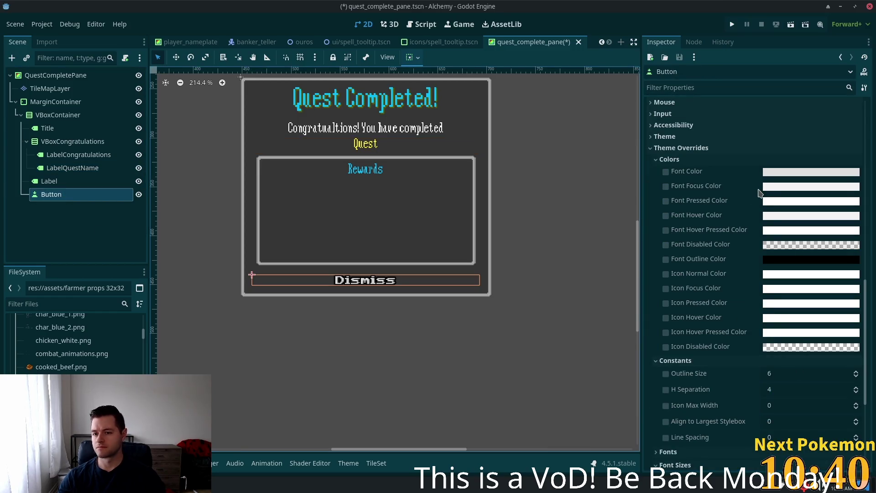
pyautogui.click(778, 229)
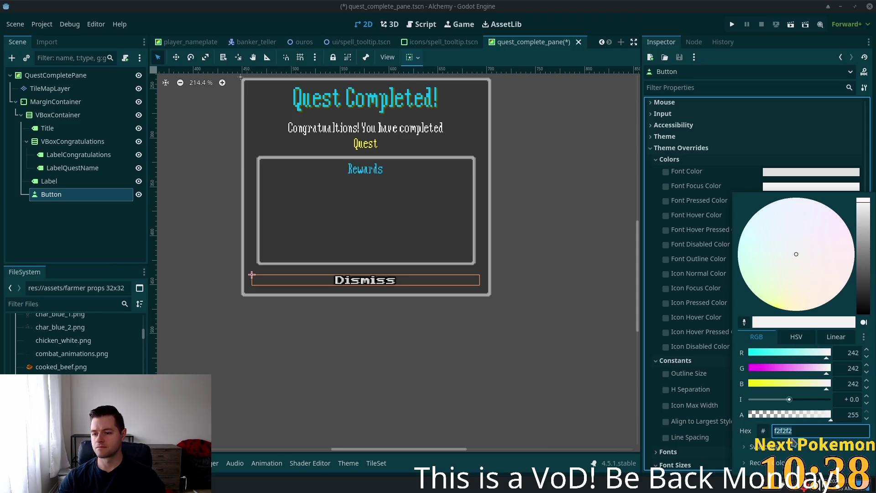
pyautogui.write('ffef22')
pyautogui.press('Return')
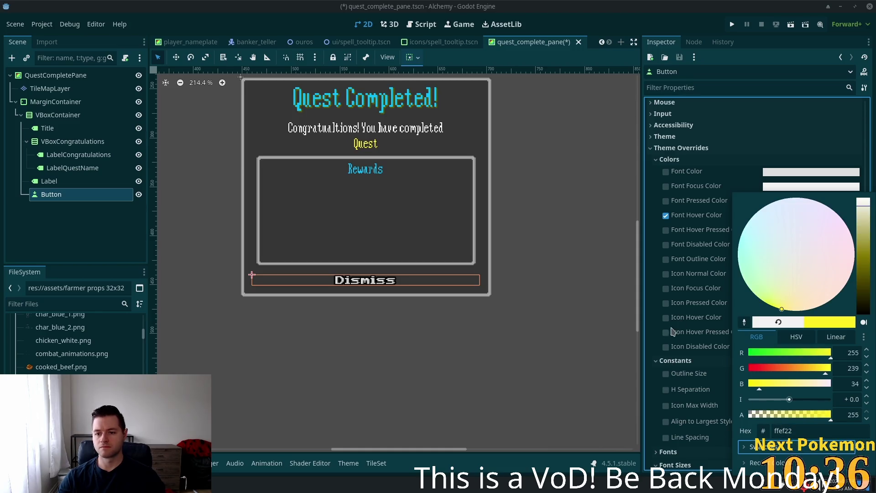
pyautogui.click(653, 347)
# Save the quest pane scene and launch the game.
pyautogui.hotkey('ctrl', 's')
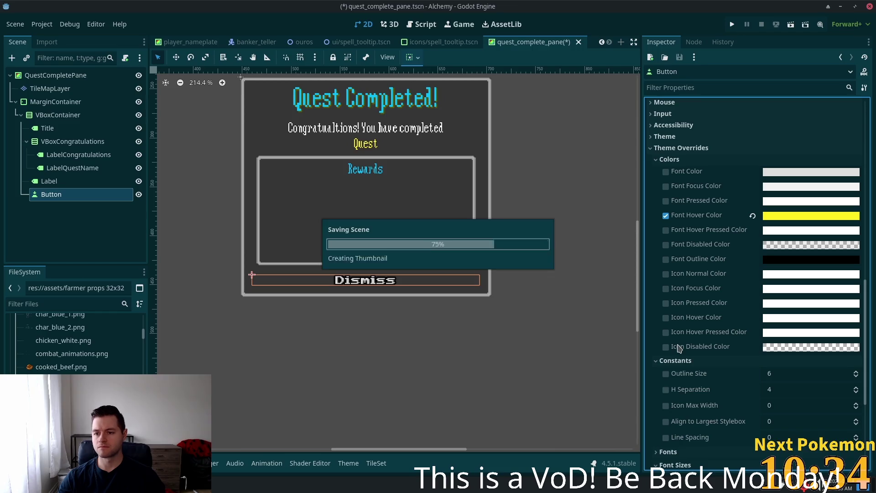
pyautogui.scroll(2, 384, 235)
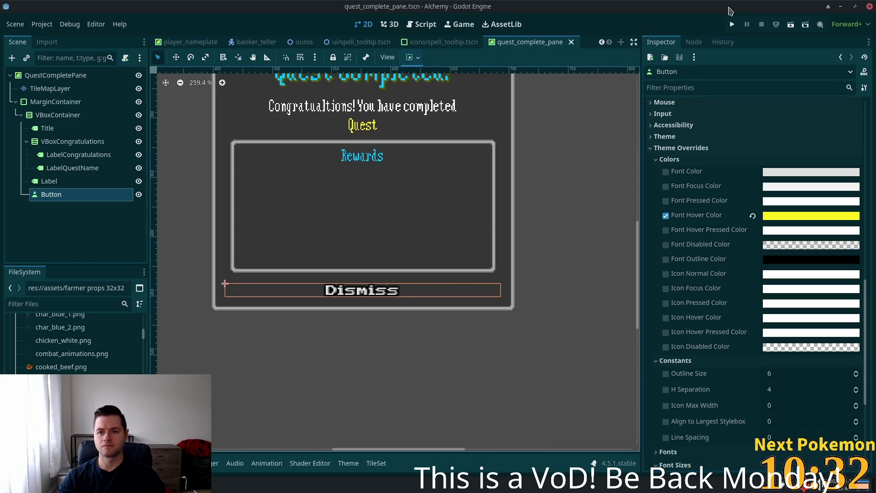
pyautogui.click(733, 24)
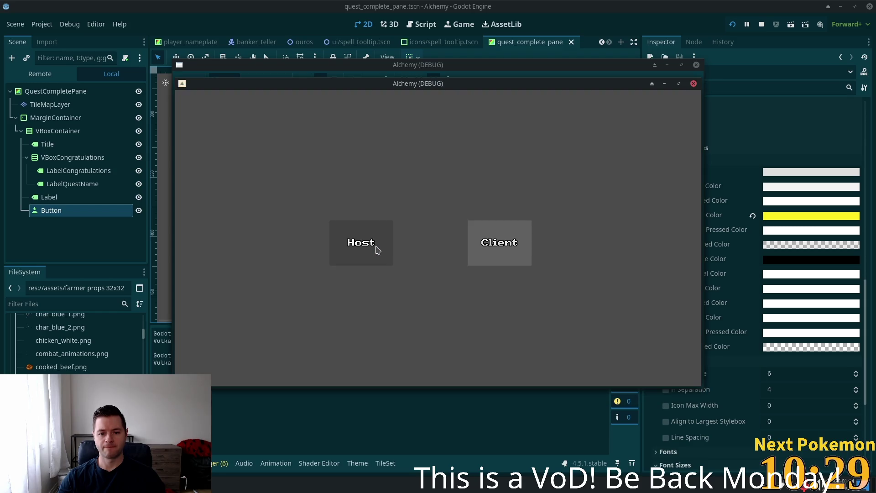
# Host a session, walk around fullscreen to view the Quest Completed pane, then stop the game.
pyautogui.click(377, 250)
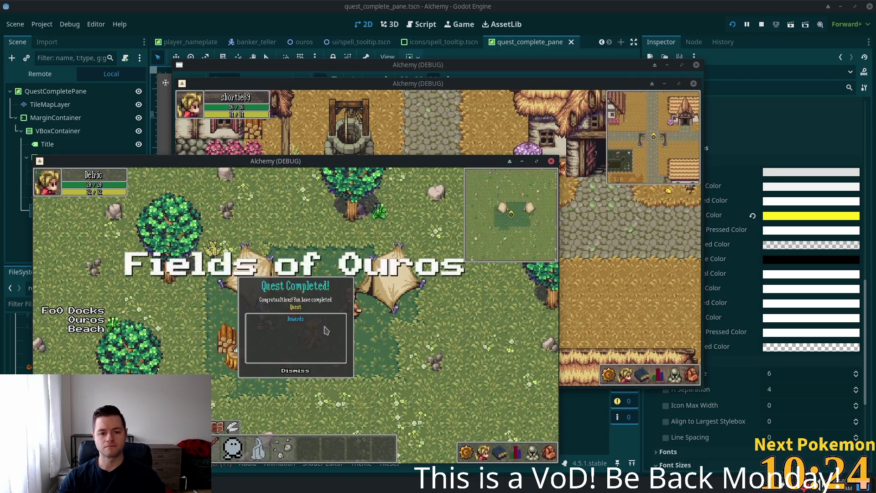
pyautogui.moveTo(306, 336); pyautogui.dragTo(373, 274)
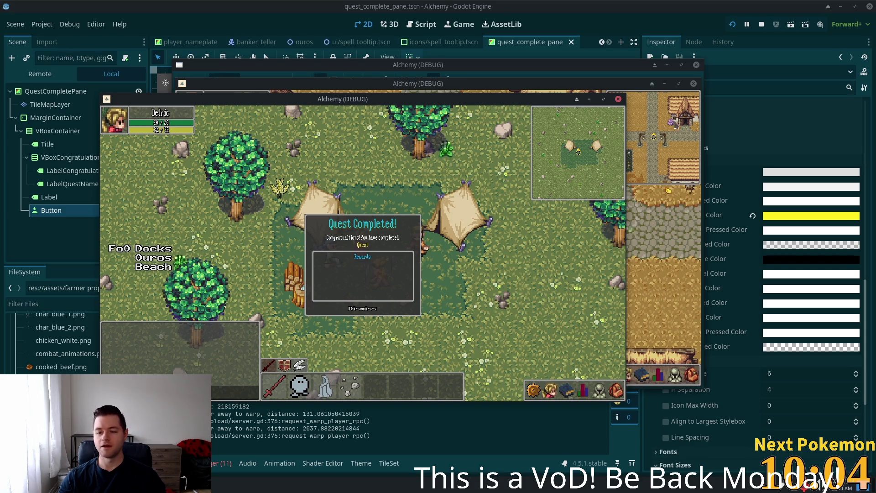
pyautogui.doubleClick(482, 103)
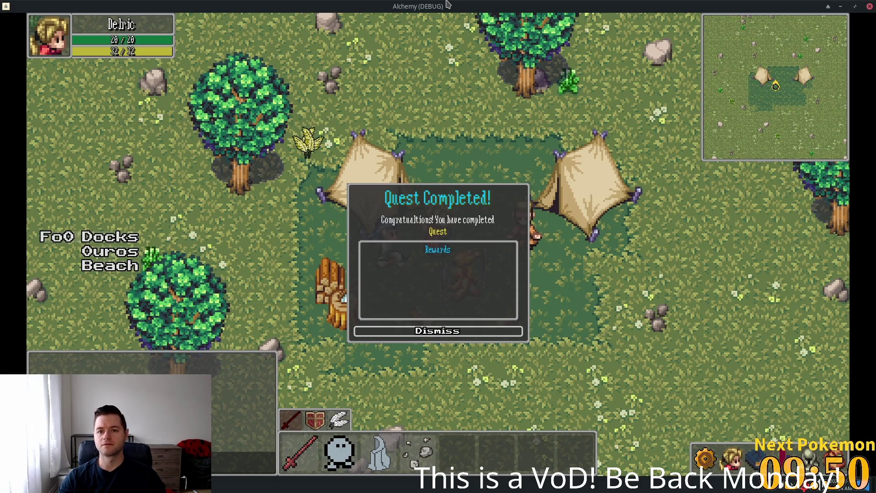
pyautogui.press('d')
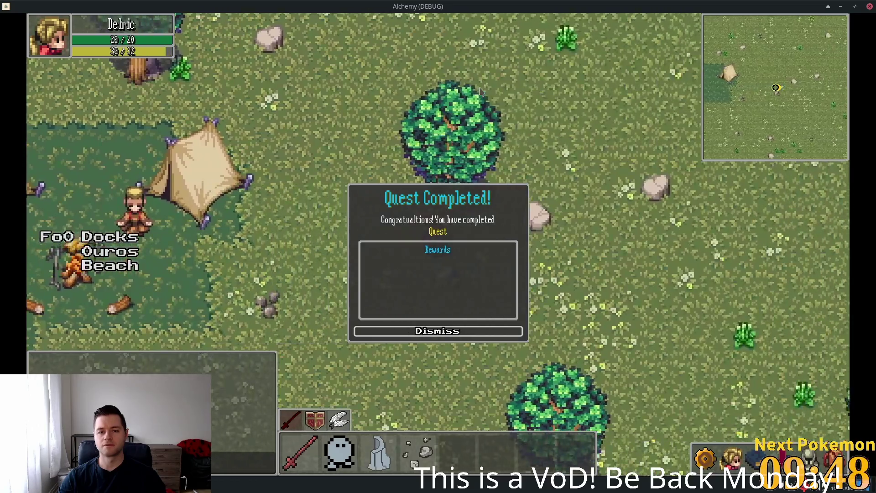
pyautogui.press('w')
pyautogui.press('w')
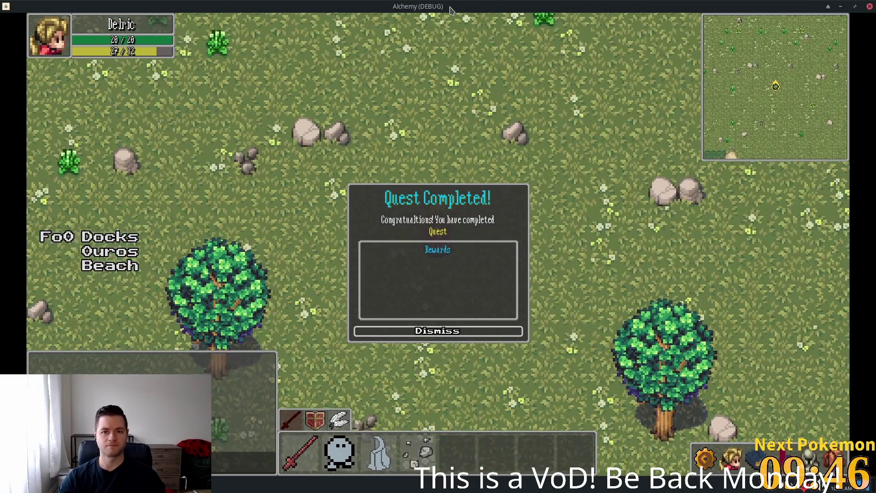
pyautogui.click(869, 6)
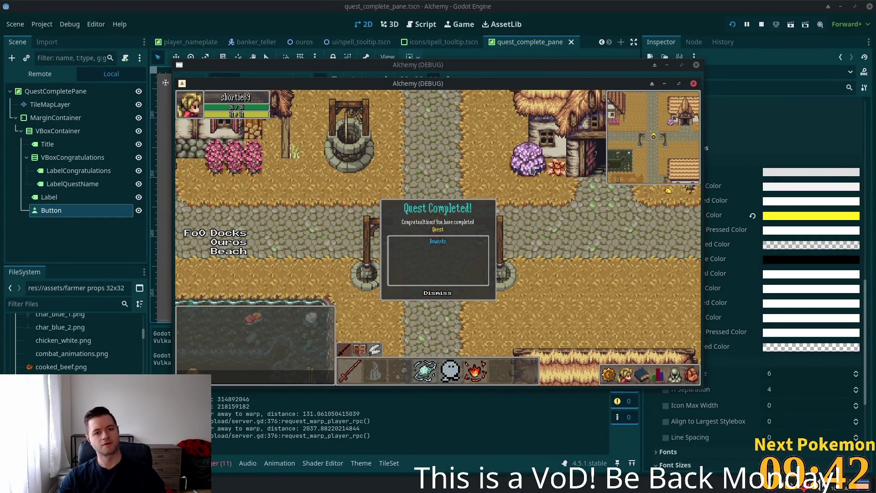
pyautogui.click(762, 25)
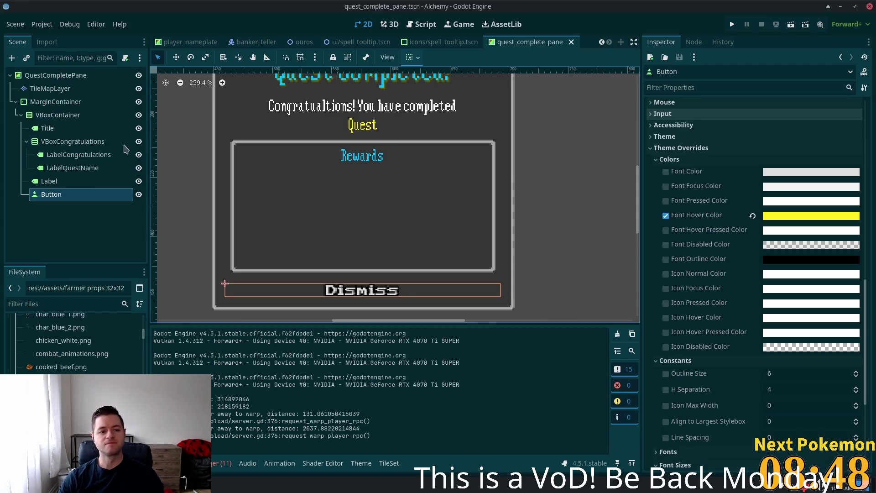
pyautogui.click(50, 180)
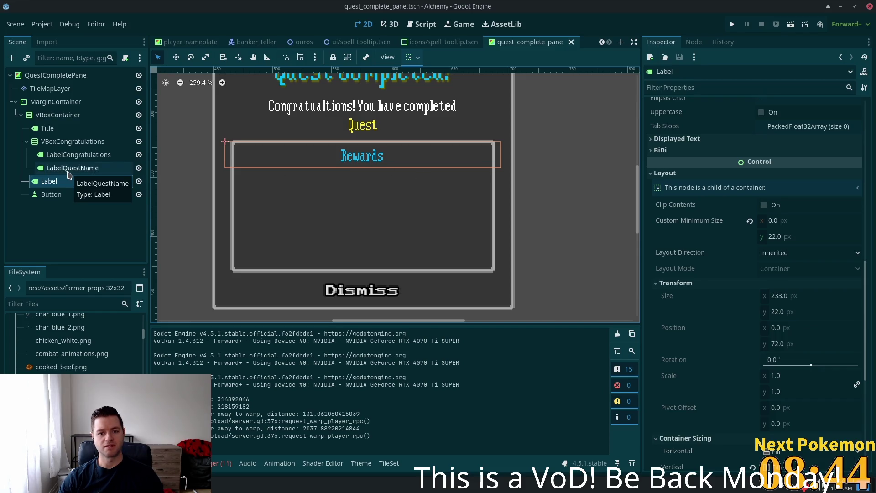
# Rename the Rewards Label node to LabelRewards in the Scene dock.
pyautogui.doubleClick(100, 180)
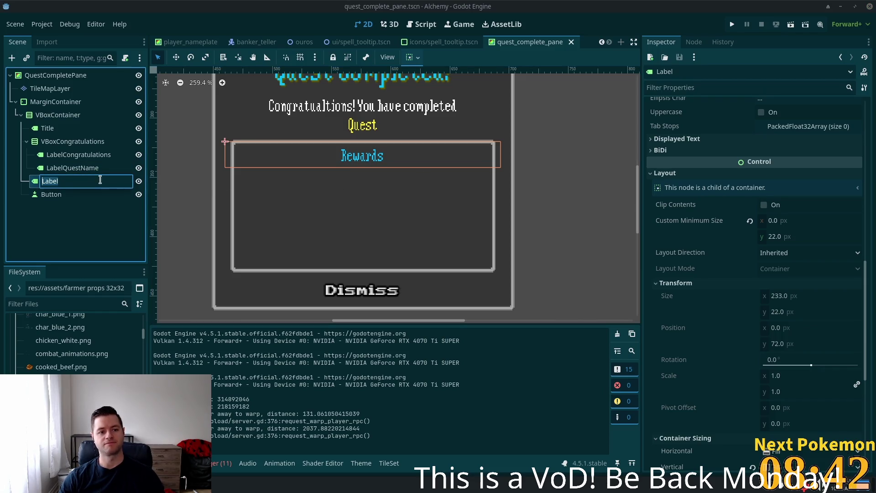
pyautogui.click(69, 181)
pyautogui.write('Re')
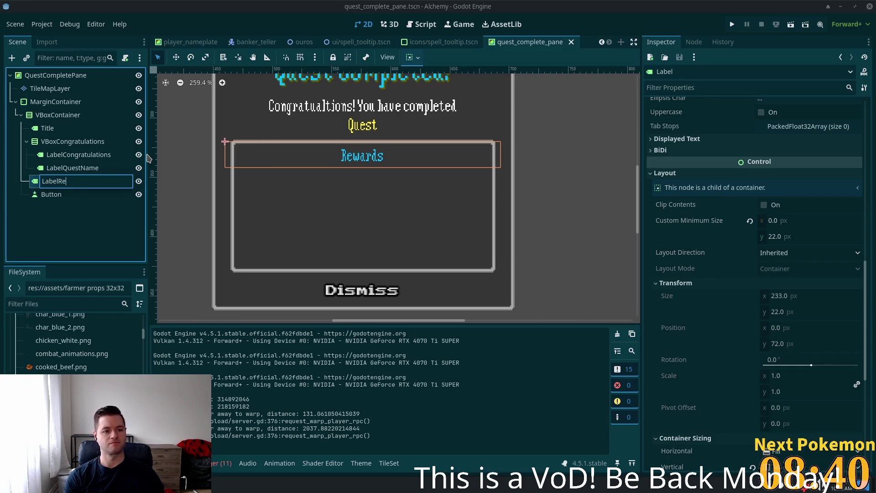
pyautogui.write('wards')
pyautogui.press('Return')
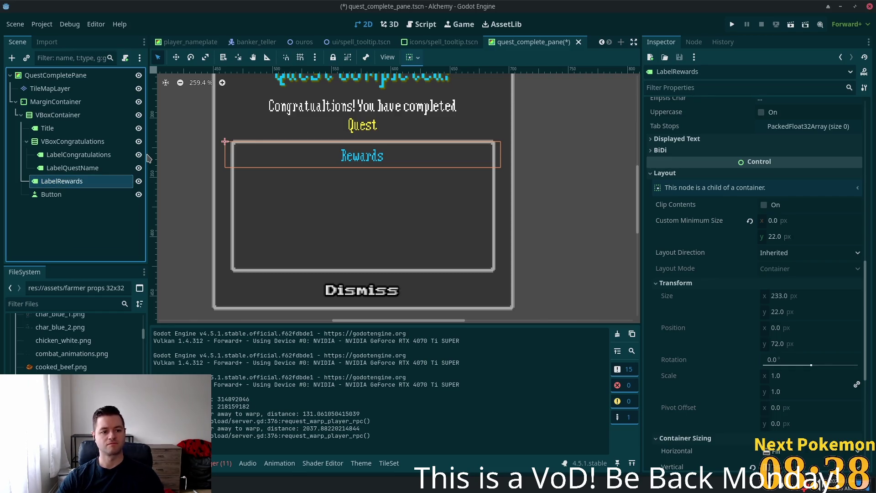
pyautogui.scroll(-5, 758, 330)
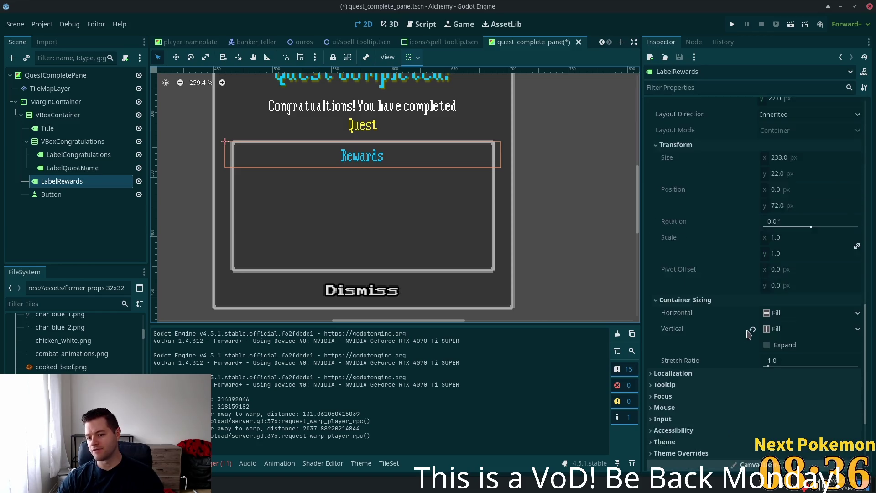
pyautogui.scroll(9, 714, 338)
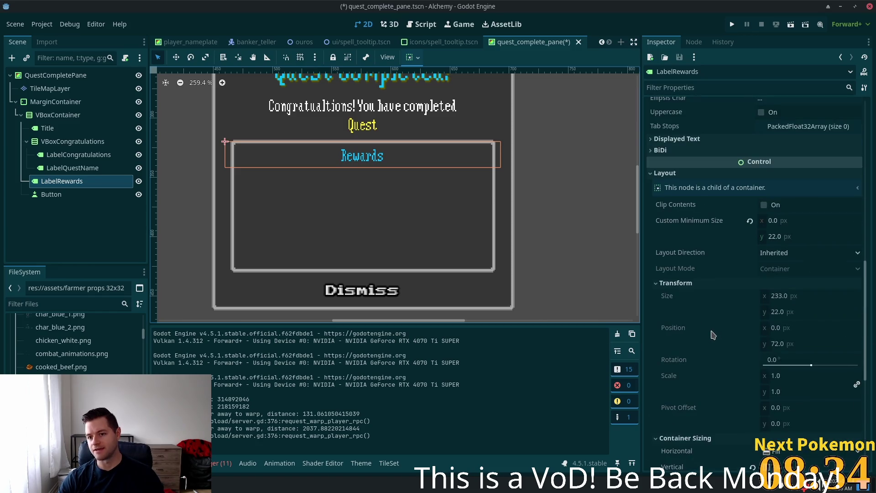
pyautogui.scroll(6, 730, 296)
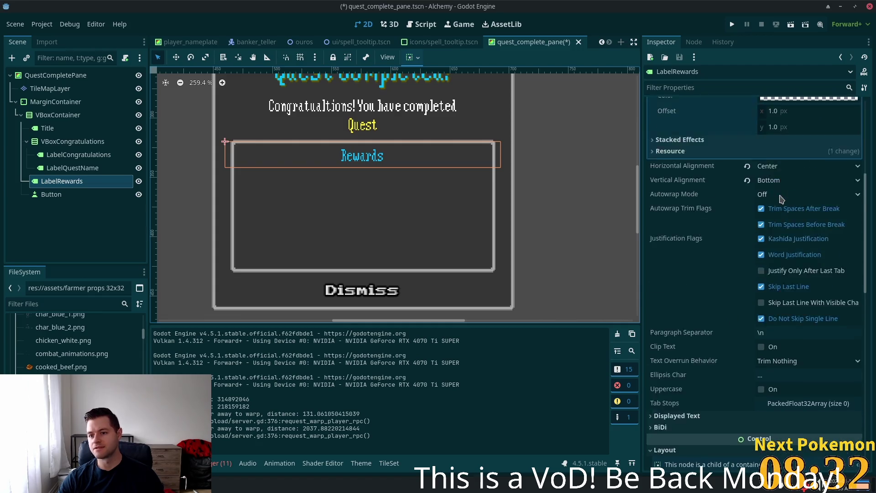
pyautogui.scroll(2, 812, 172)
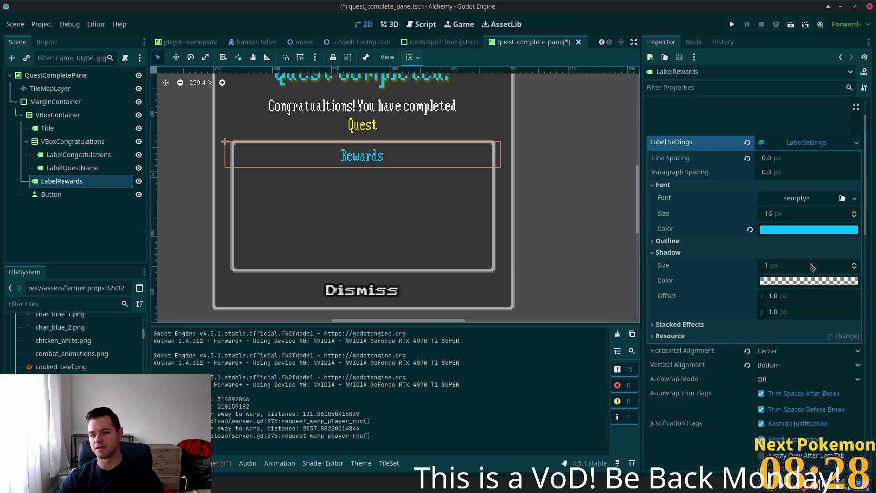
pyautogui.click(694, 337)
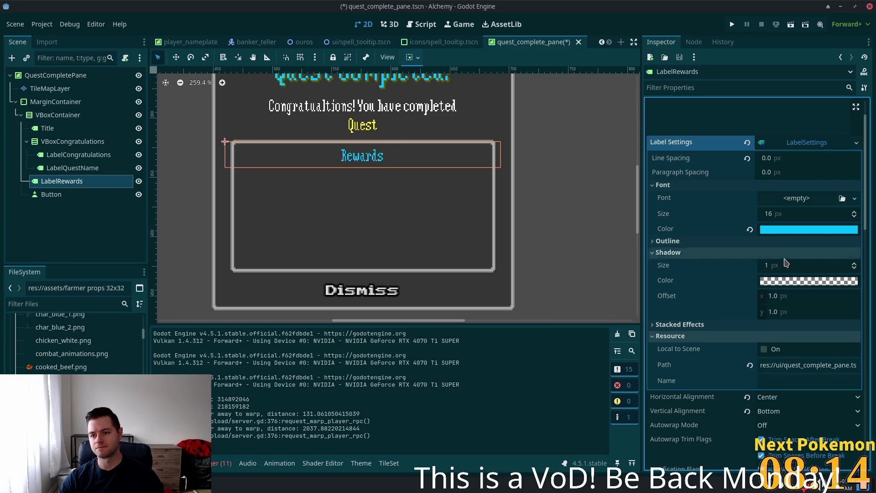
pyautogui.scroll(-6, 781, 263)
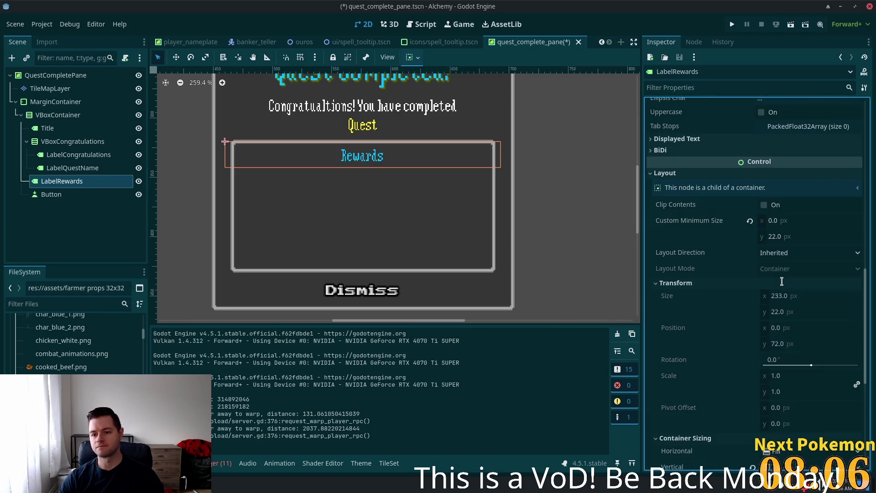
pyautogui.scroll(4, 781, 282)
pyautogui.scroll(3, 781, 281)
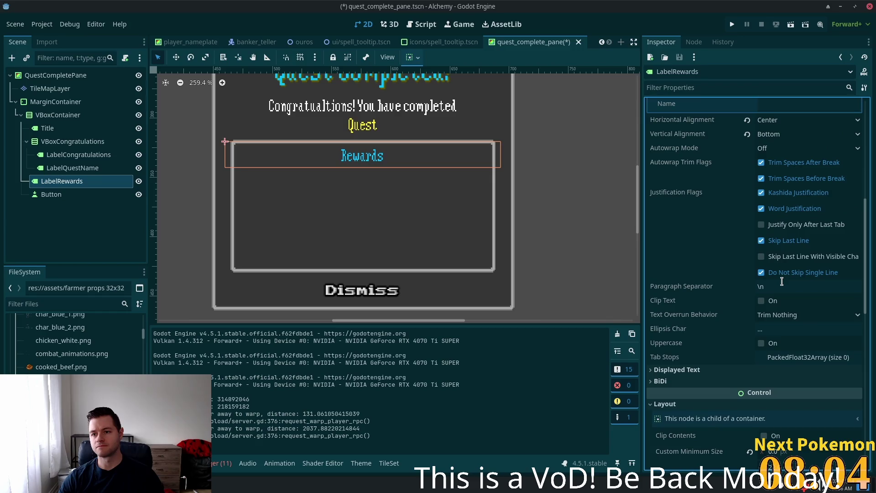
pyautogui.scroll(-12, 781, 281)
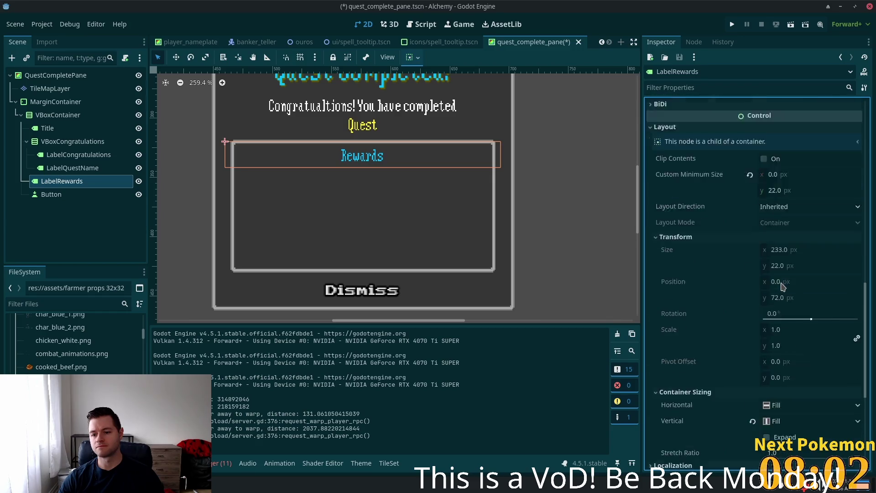
pyautogui.scroll(-3, 661, 361)
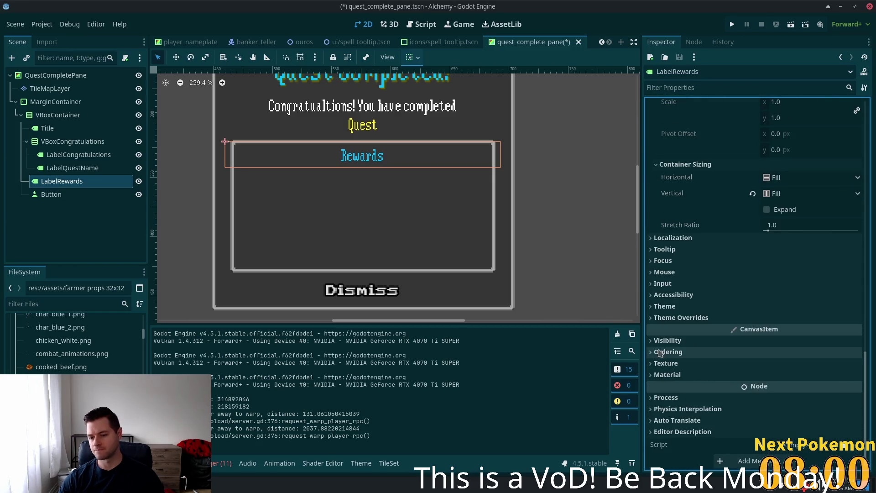
pyautogui.click(657, 319)
pyautogui.click(662, 355)
pyautogui.click(661, 356)
pyautogui.click(659, 382)
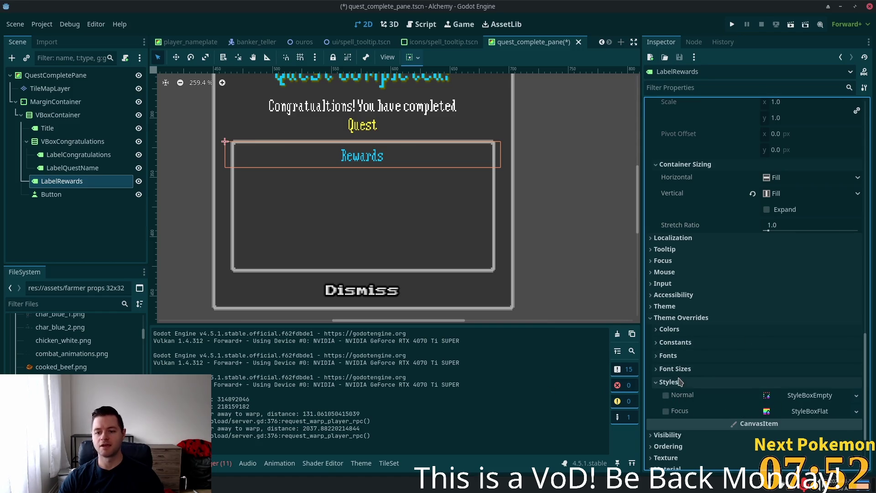
pyautogui.click(669, 382)
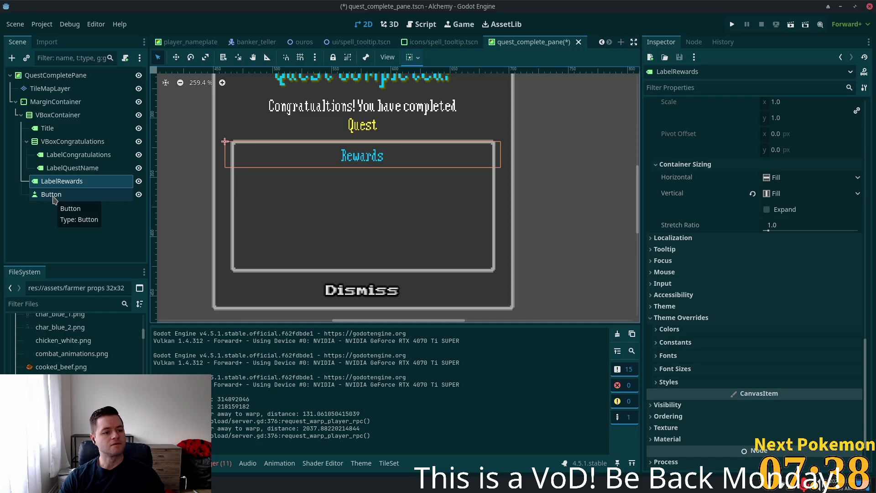
# Collapse the VBoxCongratulations group and select the outer MarginContainer.
pyautogui.click(53, 196)
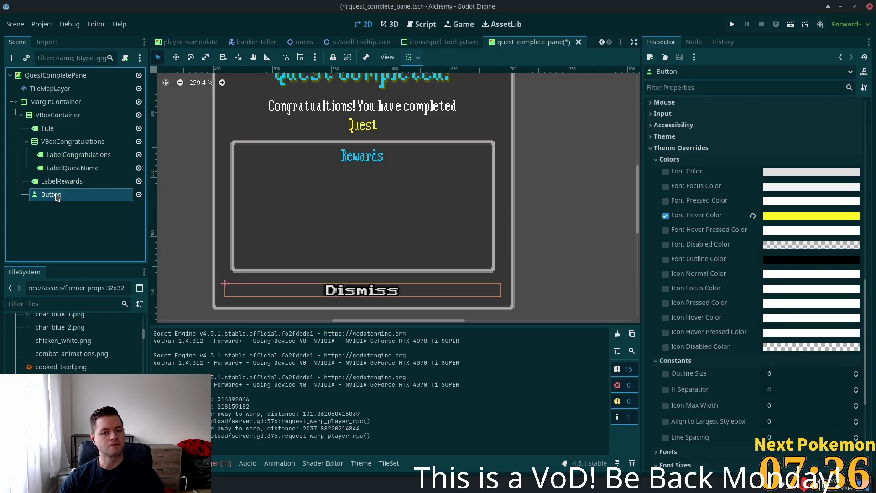
pyautogui.click(52, 179)
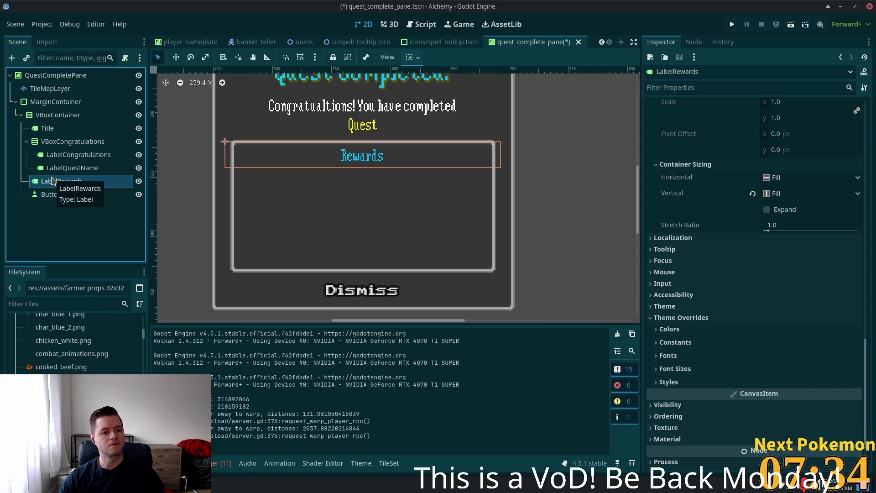
pyautogui.click(27, 143)
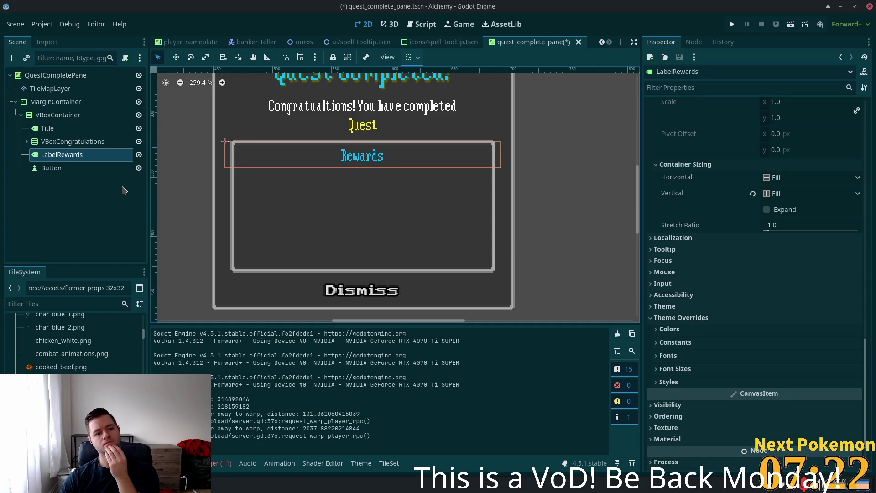
pyautogui.click(54, 116)
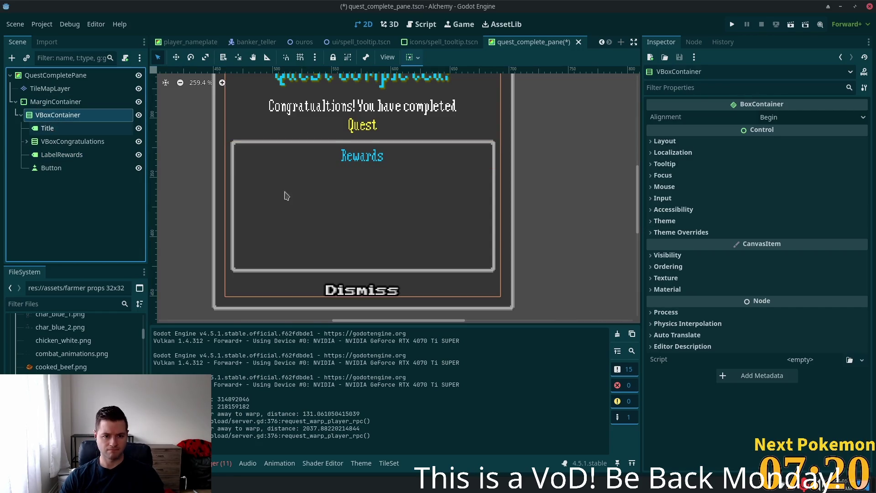
pyautogui.scroll(-3, 297, 202)
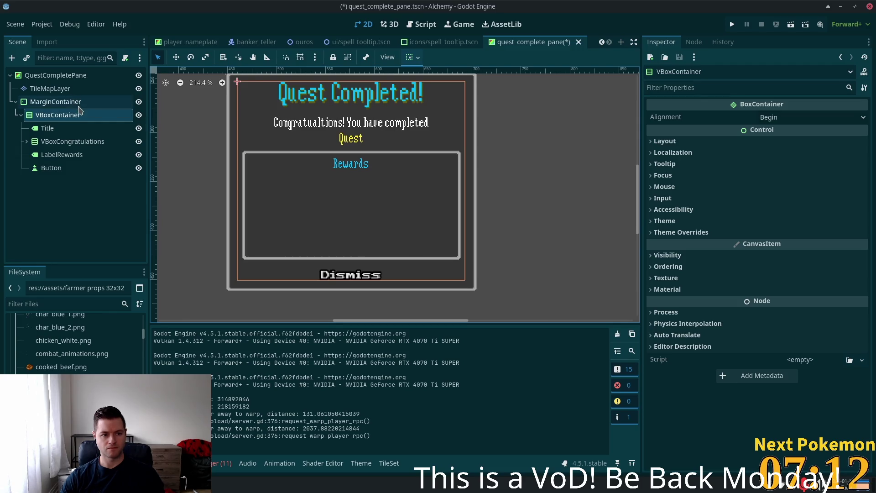
pyautogui.click(46, 102)
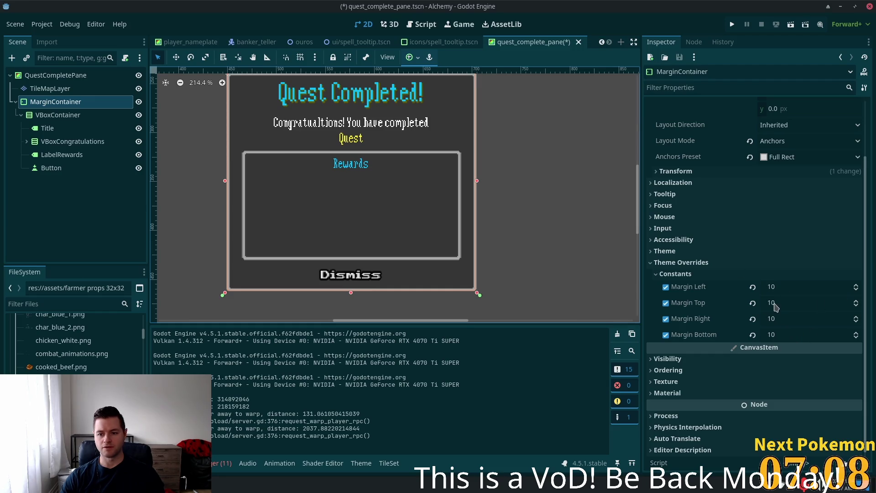
# Try 20 for the MarginContainer's margin constants, leaving them at 10 on every side.
pyautogui.click(777, 288)
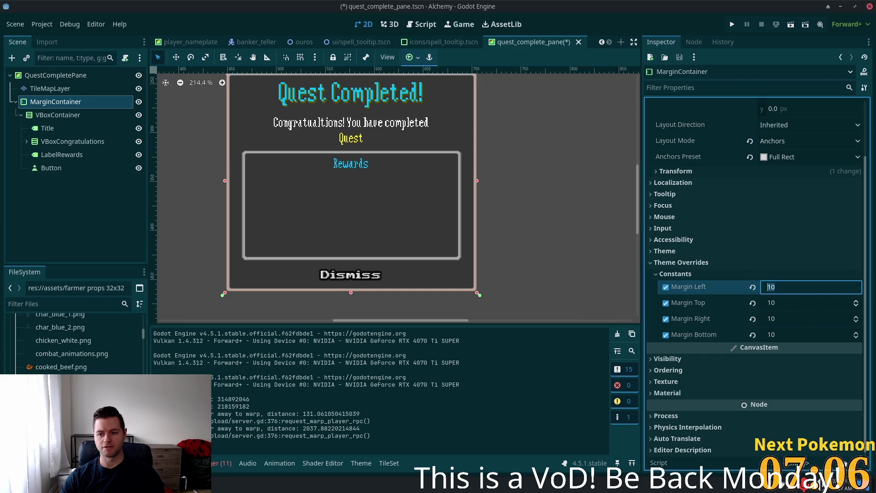
pyautogui.click(58, 116)
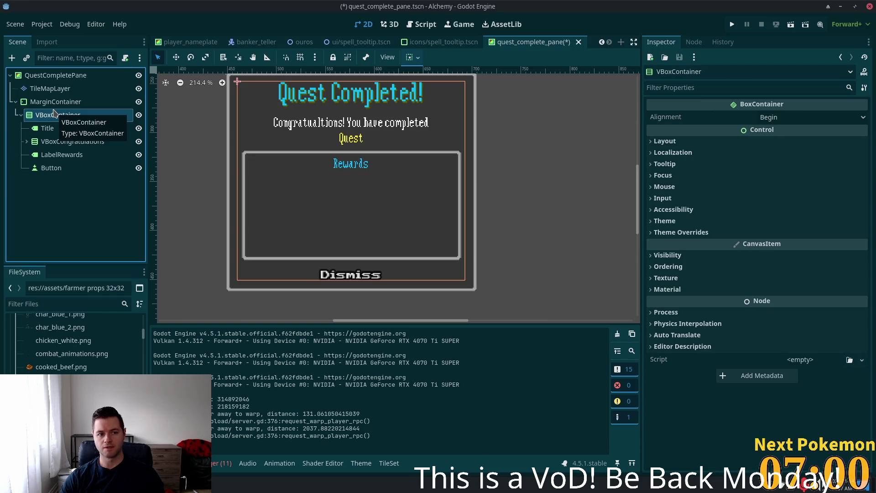
pyautogui.click(55, 102)
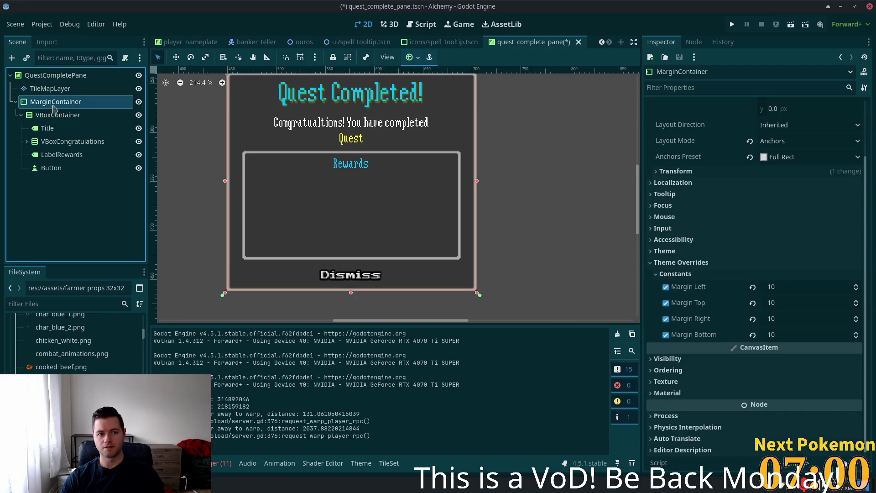
pyautogui.click(785, 286)
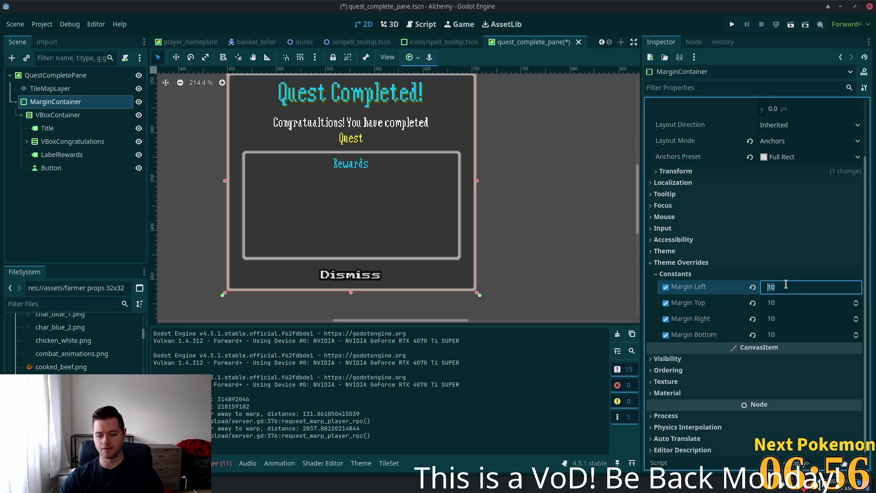
pyautogui.press('Tab')
pyautogui.write('20')
pyautogui.press('Tab')
pyautogui.write('20')
pyautogui.press('Tab')
pyautogui.write('20')
pyautogui.press('Return')
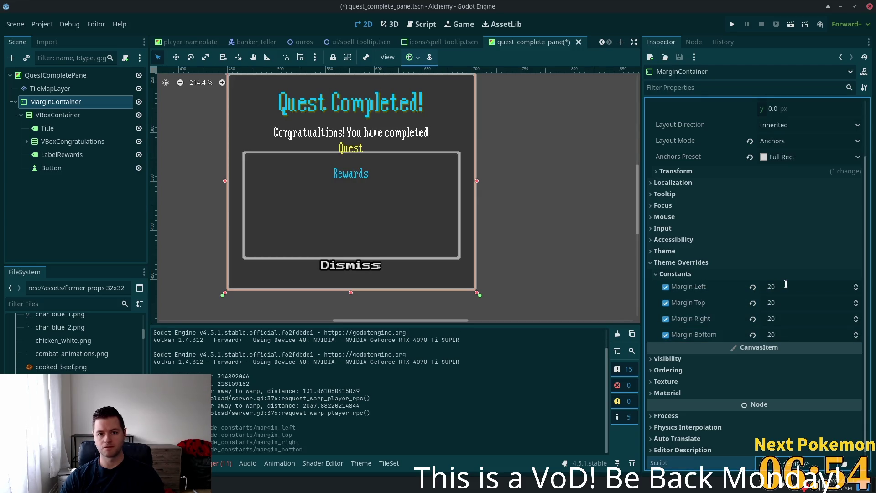
pyautogui.scroll(3, 492, 228)
pyautogui.scroll(-2, 497, 229)
pyautogui.scroll(-1, 534, 234)
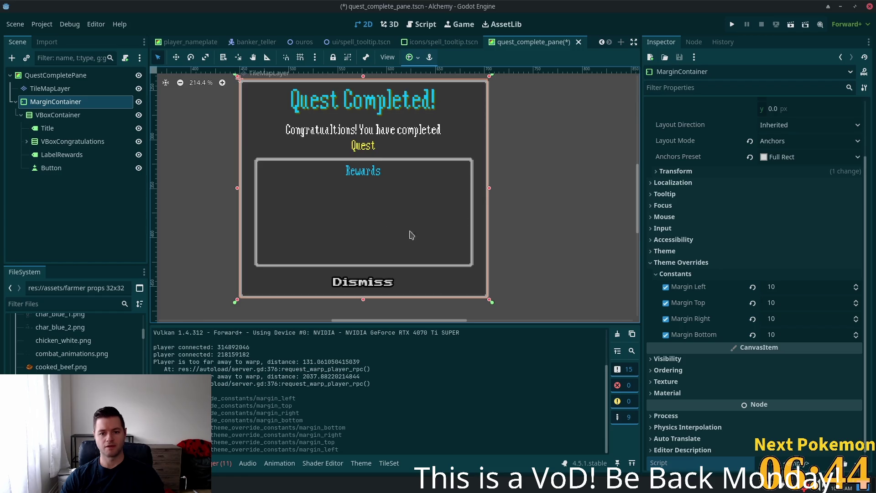
pyautogui.click(57, 115)
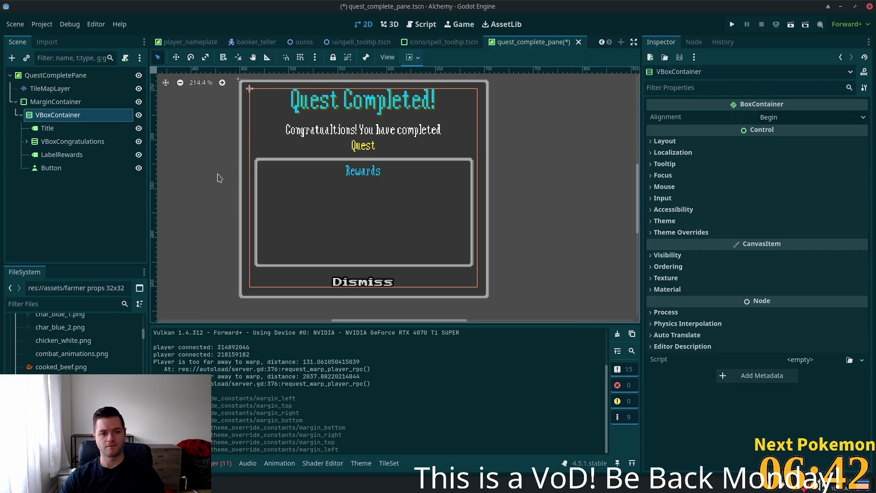
# Add a VBoxContainer under the main VBoxContainer and move it above the Button.
pyautogui.hotkey('ctrl', 'a')
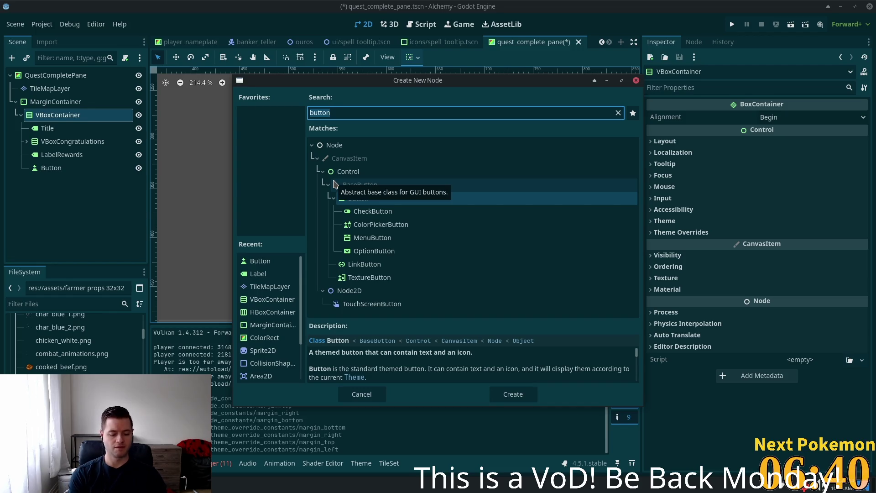
pyautogui.write('vbox')
pyautogui.press('Return')
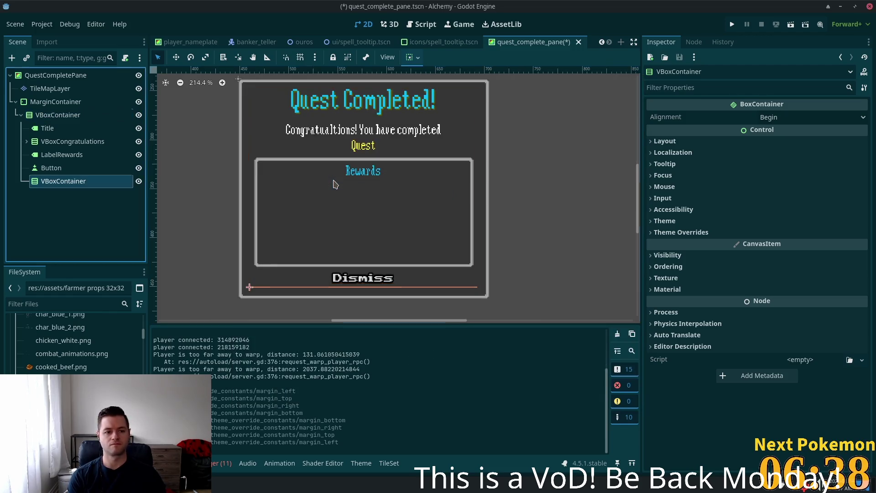
pyautogui.moveTo(71, 181); pyautogui.dragTo(67, 167)
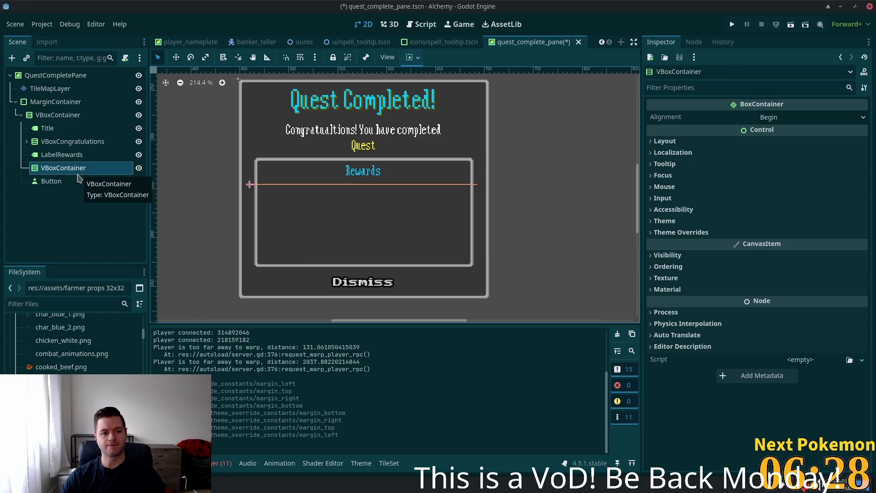
# Add a MarginContainer right after LabelRewards, wrapping the new VBoxContainer.
pyautogui.click(47, 116)
pyautogui.hotkey('ctrl', 'a')
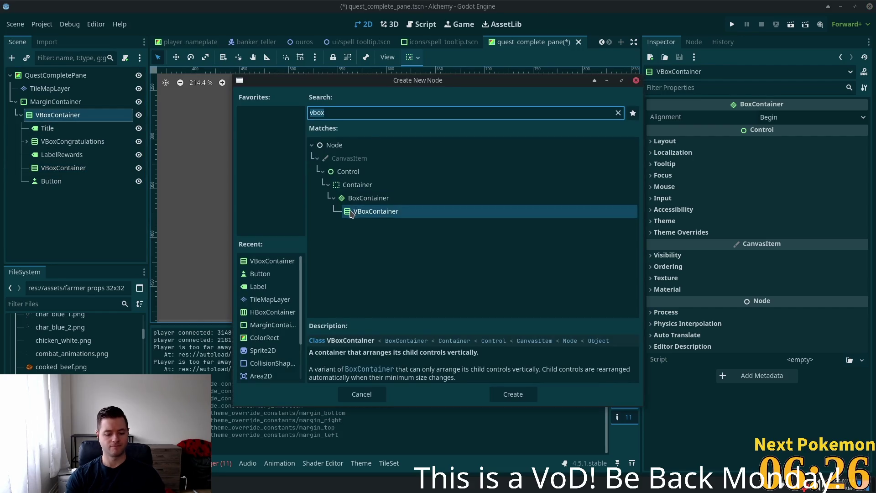
pyautogui.write('margin')
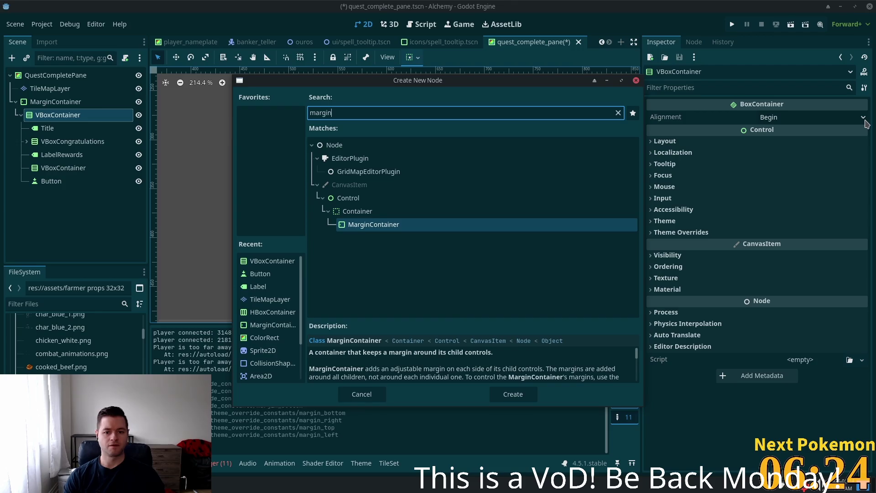
pyautogui.press('Return')
pyautogui.moveTo(70, 201)
pyautogui.mouseDown()
pyautogui.moveTo(51, 162)
pyautogui.moveTo(57, 169)
pyautogui.mouseUp()
pyautogui.click(54, 172)
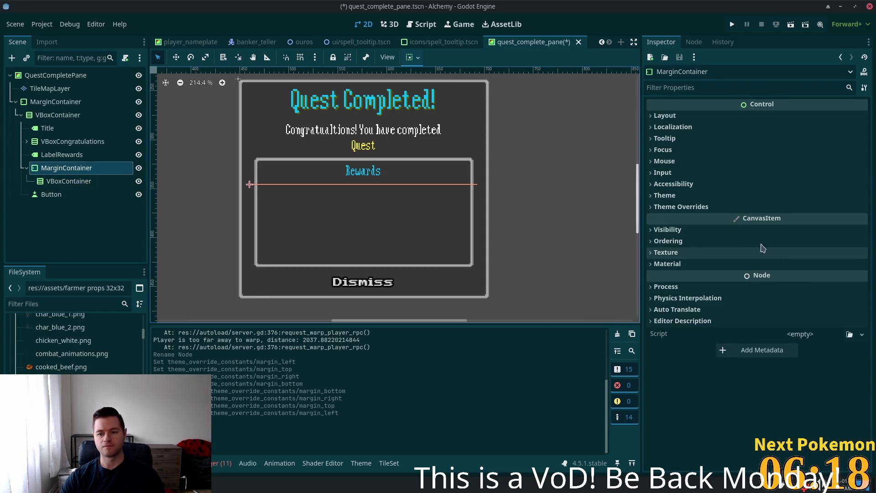
# Expose the inner MarginContainer's margin constant overrides and try 10 for left, right and bottom.
pyautogui.click(693, 208)
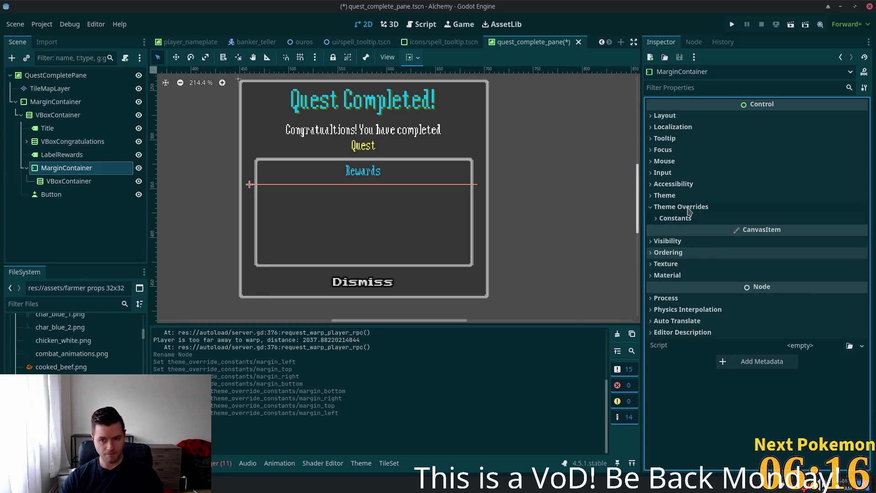
pyautogui.click(711, 219)
pyautogui.click(788, 230)
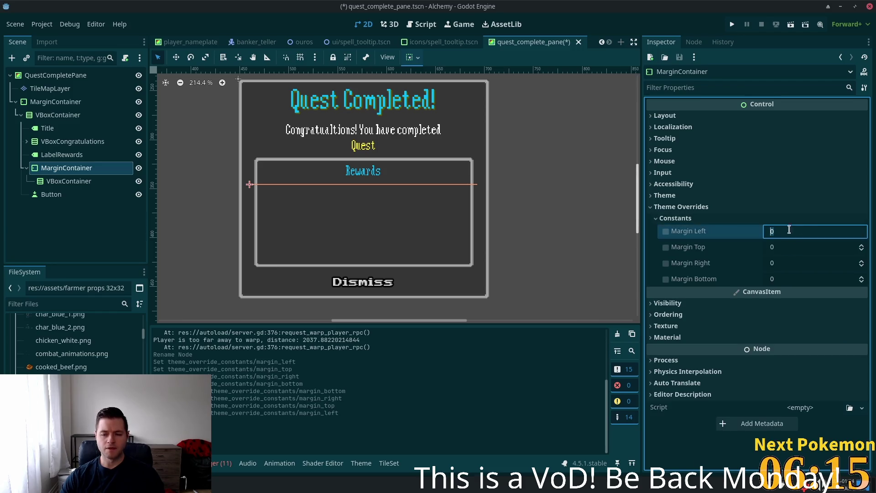
pyautogui.click(784, 264)
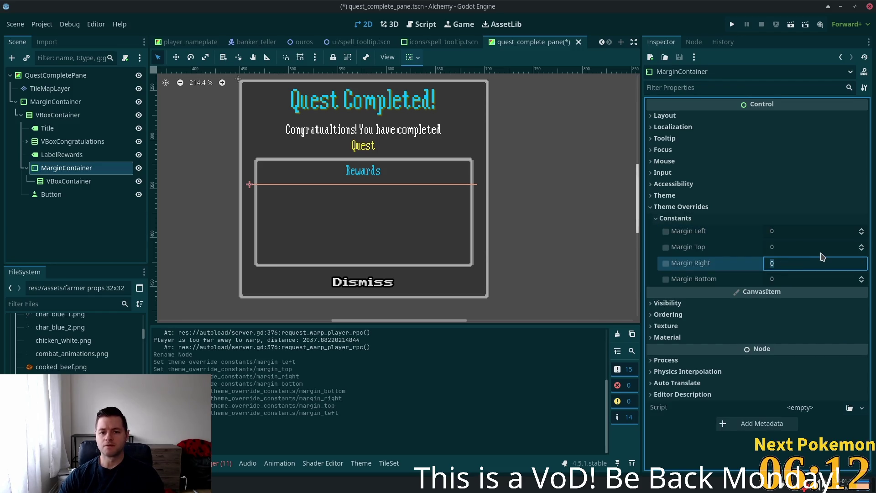
pyautogui.write('10')
pyautogui.press('Tab')
pyautogui.write('10')
pyautogui.press('Tab')
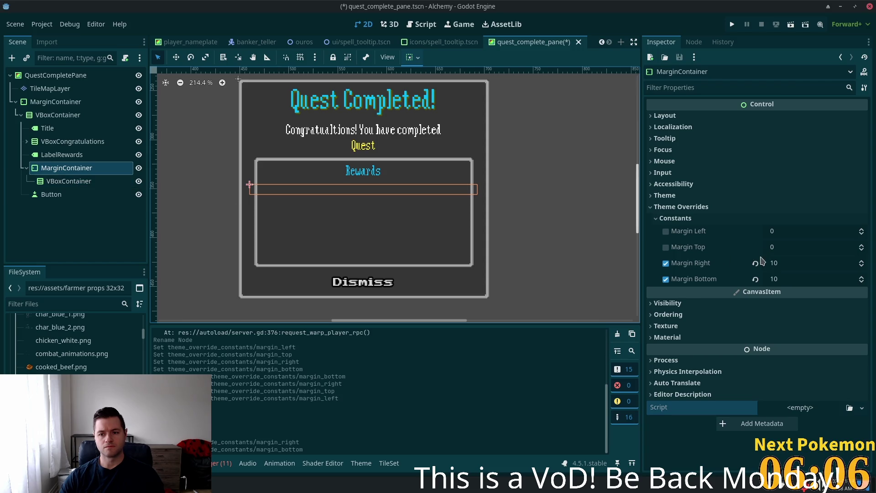
pyautogui.click(755, 278)
pyautogui.click(783, 232)
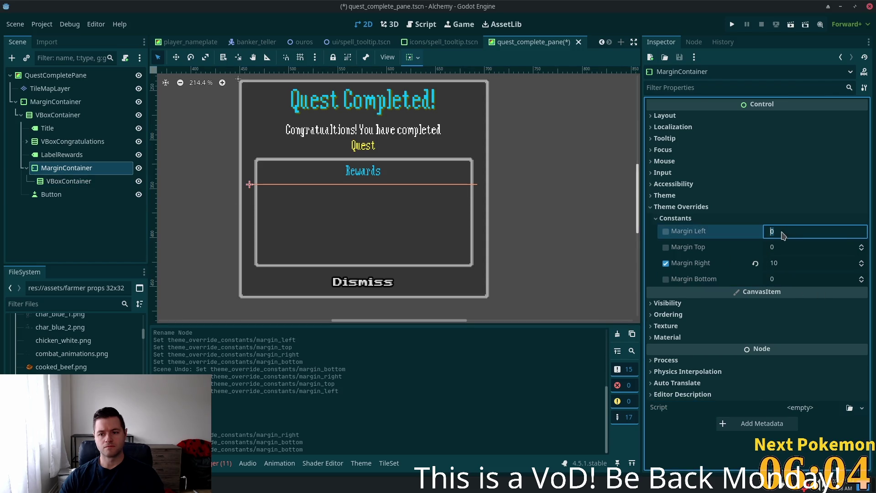
pyautogui.write('10')
pyautogui.press('Return')
# Set the inner MarginContainer's left and right margins to 15, reset the top, and save.
pyautogui.click(50, 183)
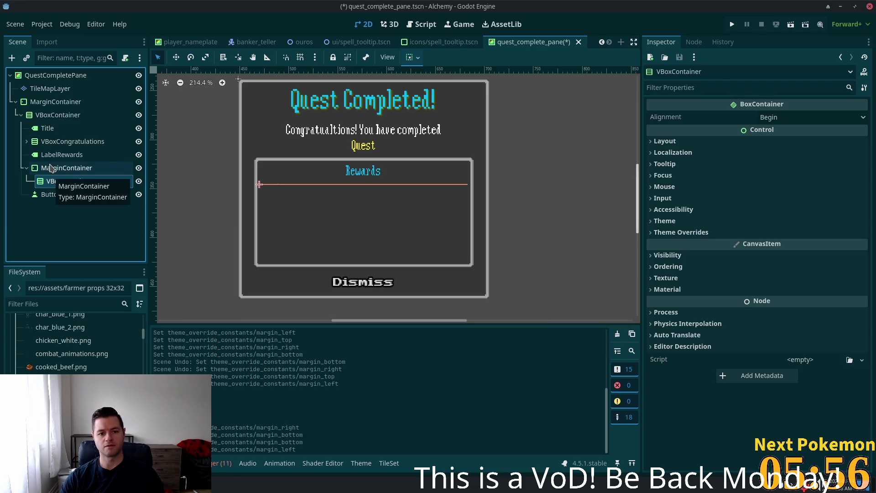
pyautogui.click(51, 168)
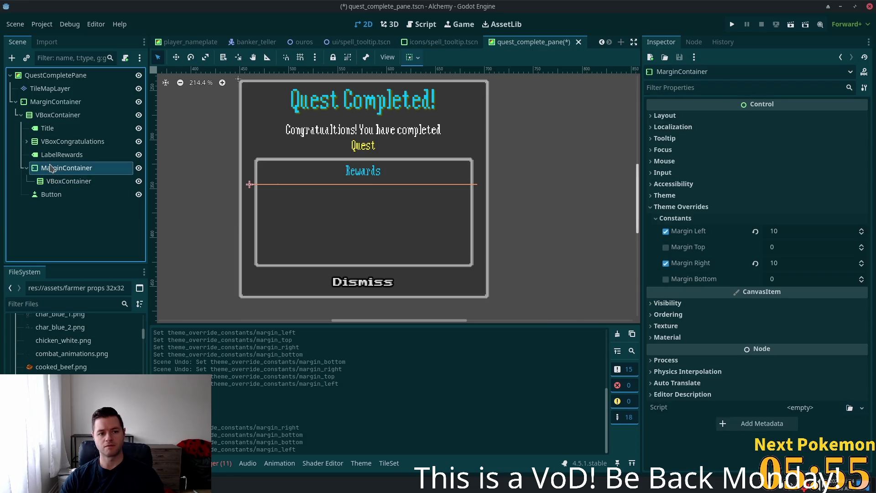
pyautogui.click(785, 230)
pyautogui.write('15')
pyautogui.press('Tab')
pyautogui.write('15')
pyautogui.press('Tab')
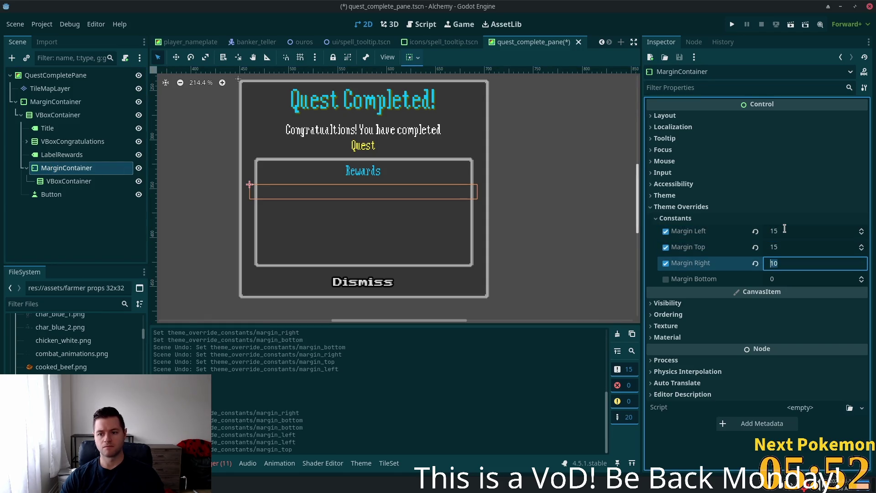
pyautogui.press('BackSpace')
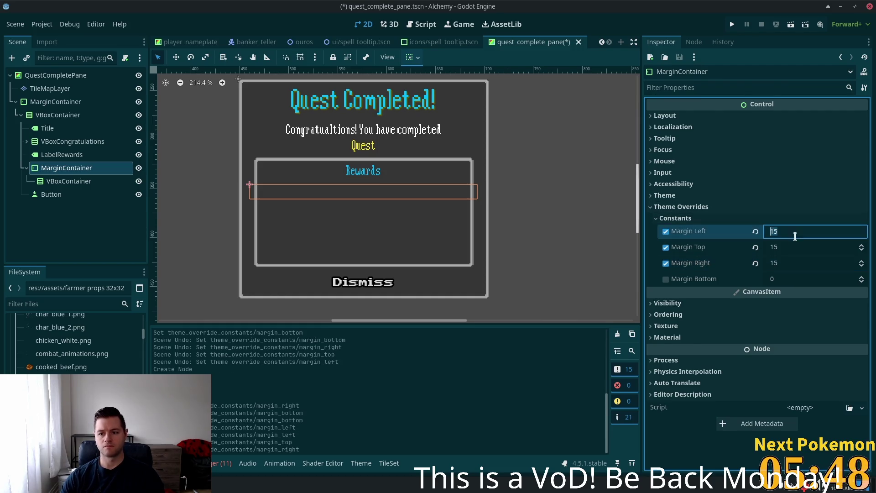
pyautogui.click(755, 247)
pyautogui.hotkey('ctrl', 's')
pyautogui.click(68, 181)
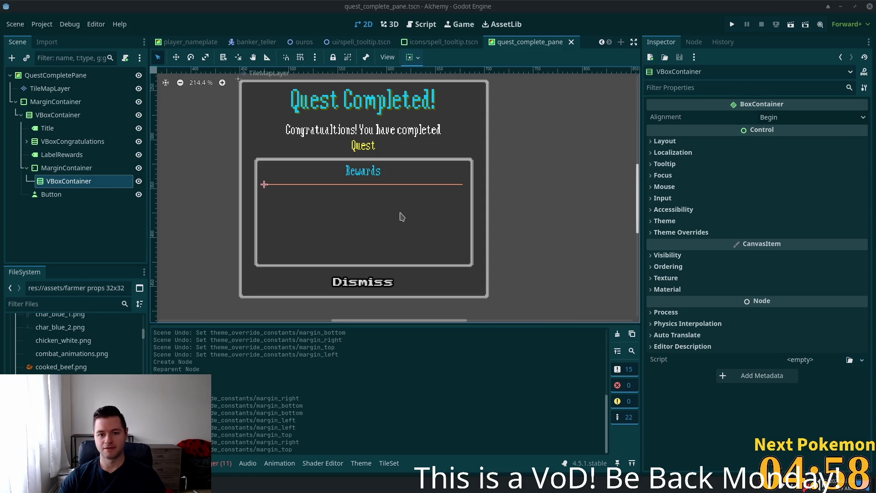
pyautogui.click(67, 168)
pyautogui.click(64, 184)
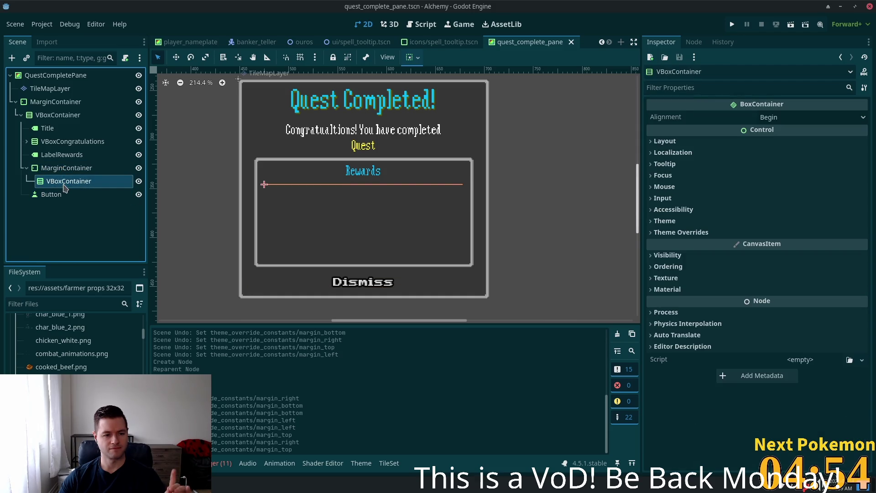
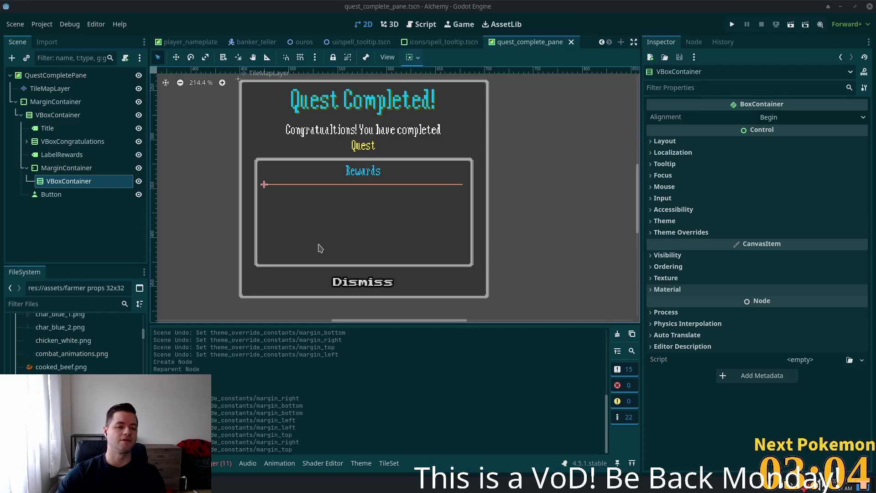
# Add a Label node under the inner VBoxContainer of the rewards box.
pyautogui.click(67, 168)
pyautogui.click(68, 181)
pyautogui.click(62, 172)
pyautogui.click(59, 182)
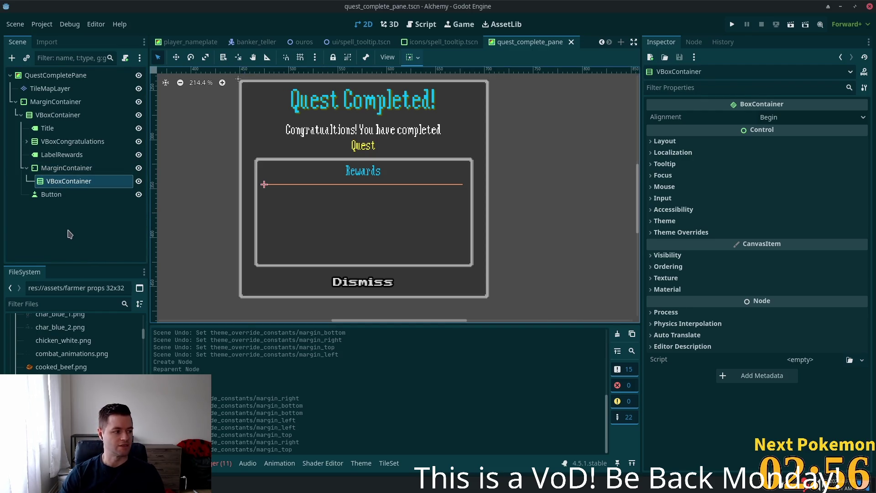
pyautogui.hotkey('ctrl', 'a')
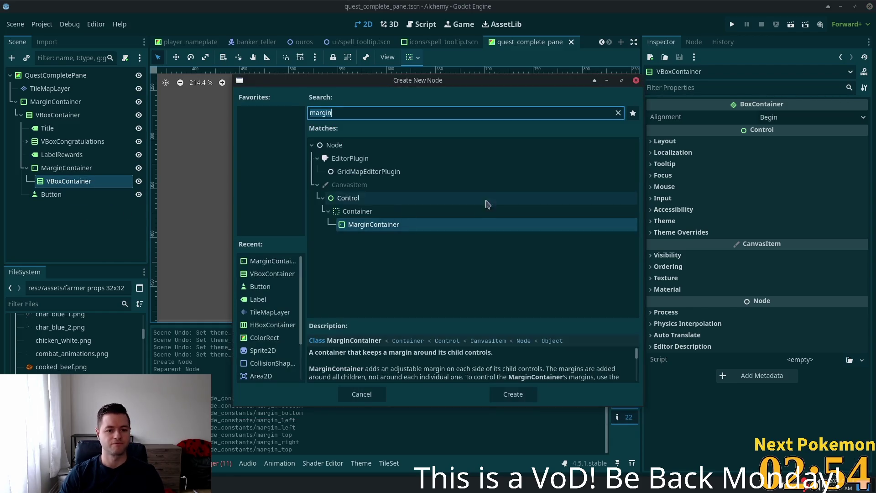
pyautogui.write('label')
pyautogui.press('Return')
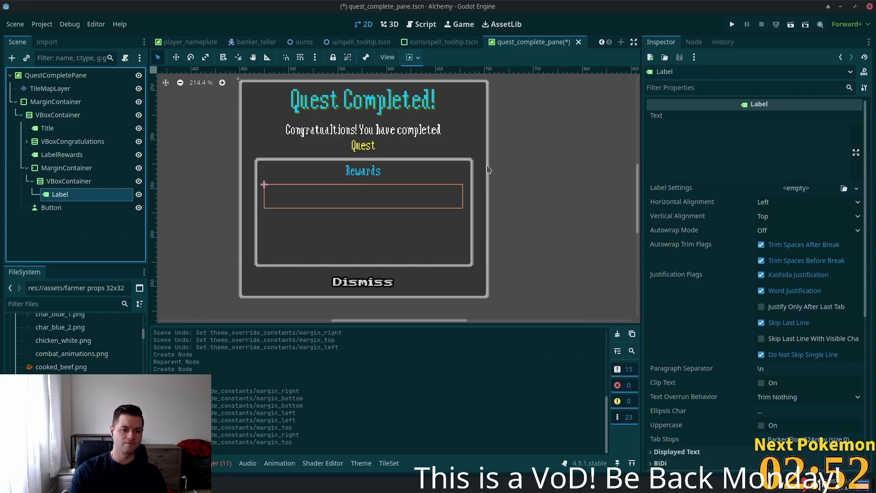
# Rename the inner VBoxContainer to VBoxRewards.
pyautogui.click(93, 182)
pyautogui.click(96, 183)
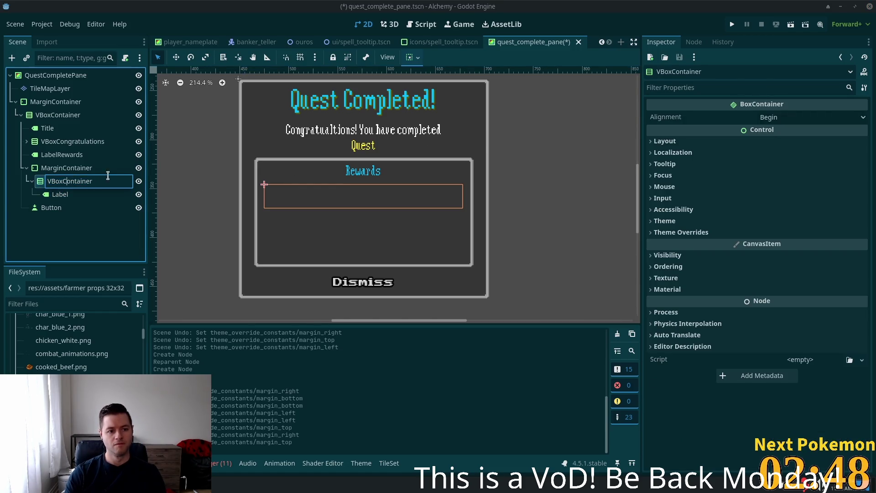
pyautogui.hotkey('shift', 'Left')
pyautogui.hotkey('shift', 'Left')
pyautogui.hotkey('shift', 'Left')
pyautogui.press('BackSpace')
pyautogui.write('Re')
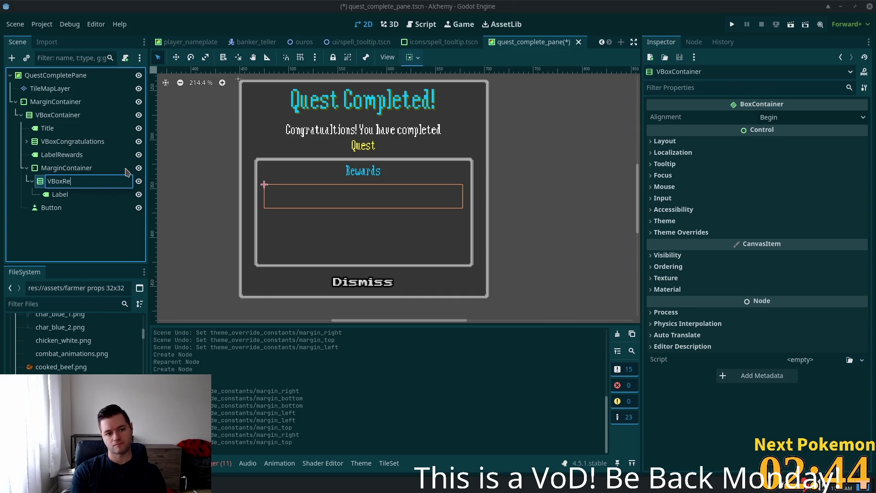
pyautogui.write('wards')
pyautogui.press('Return')
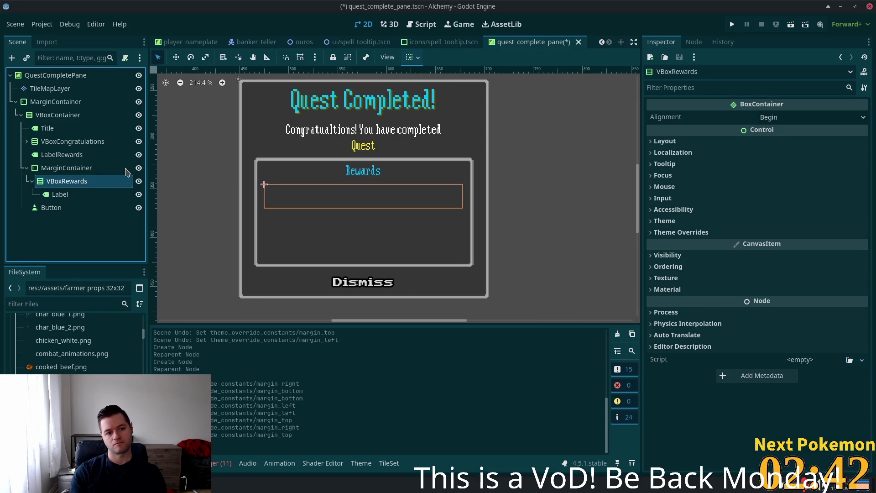
# Rename the MarginContainer to MarginRewards.
pyautogui.click(67, 171)
pyautogui.click(67, 173)
pyautogui.moveTo(63, 168); pyautogui.dragTo(242, 165)
pyautogui.write('Rewards')
pyautogui.press('Return')
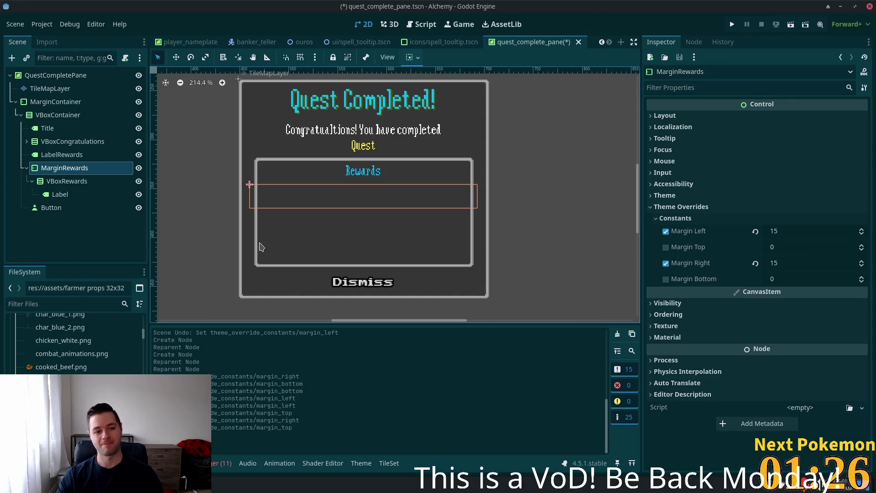
pyautogui.click(61, 193)
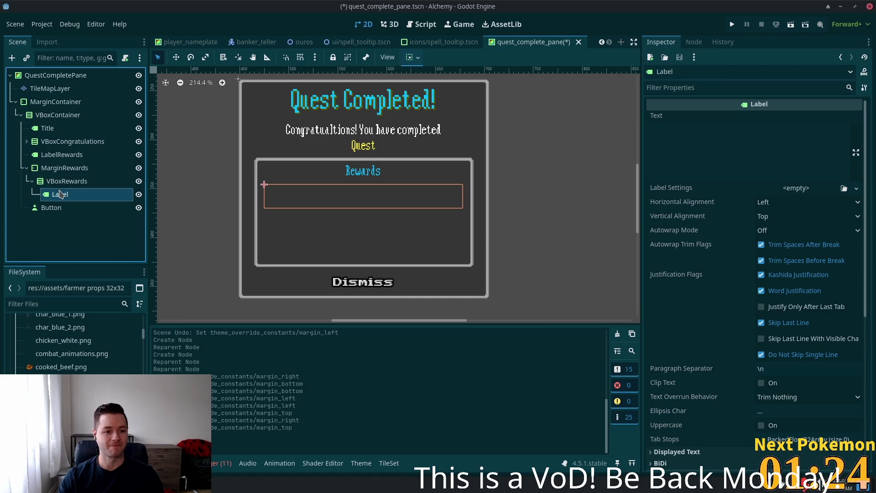
# Rename the Label node to LabelReward.
pyautogui.doubleClick(62, 194)
pyautogui.write('Raw')
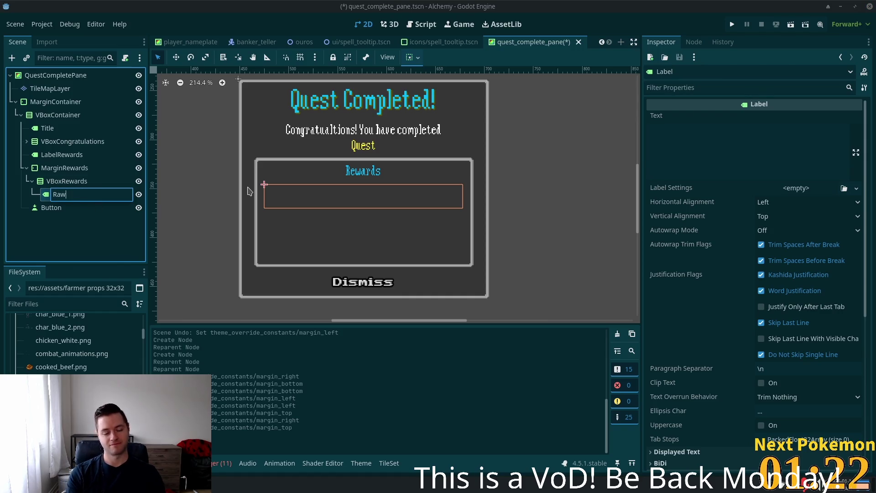
pyautogui.press('BackSpace')
pyautogui.press('BackSpace')
pyautogui.write('La')
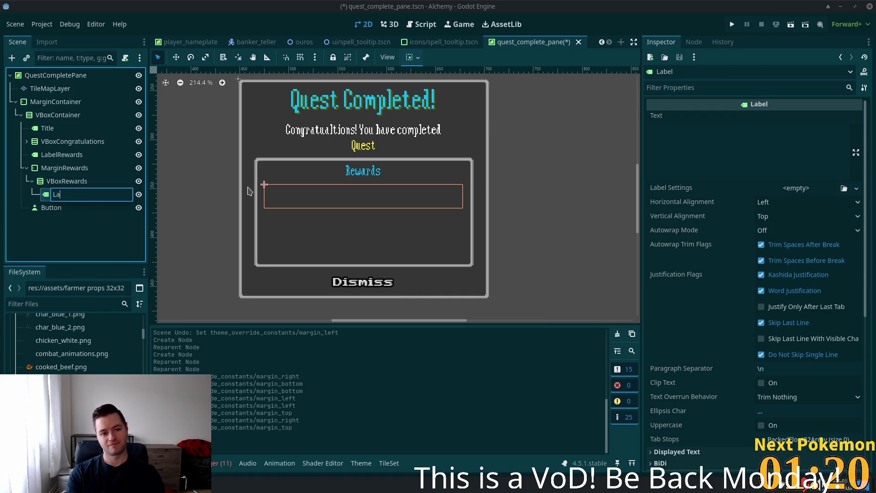
pyautogui.press('BackSpace')
pyautogui.press('BackSpace')
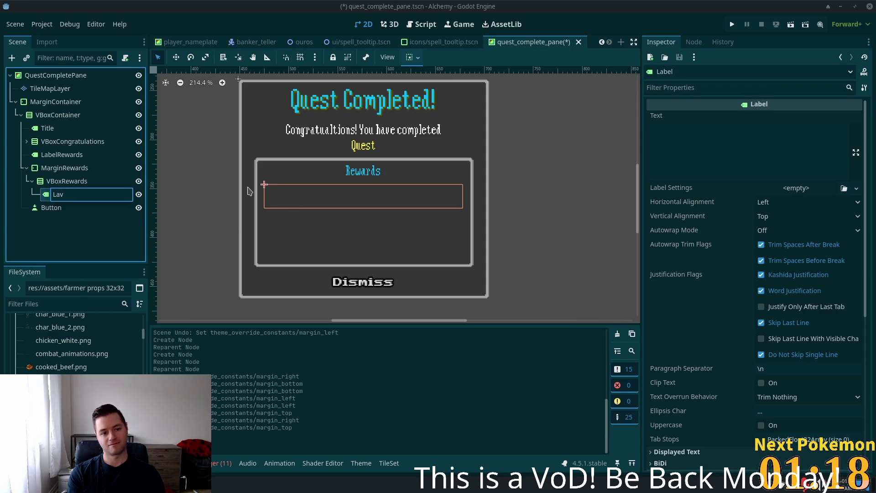
pyautogui.press('BackSpace')
pyautogui.write('Re')
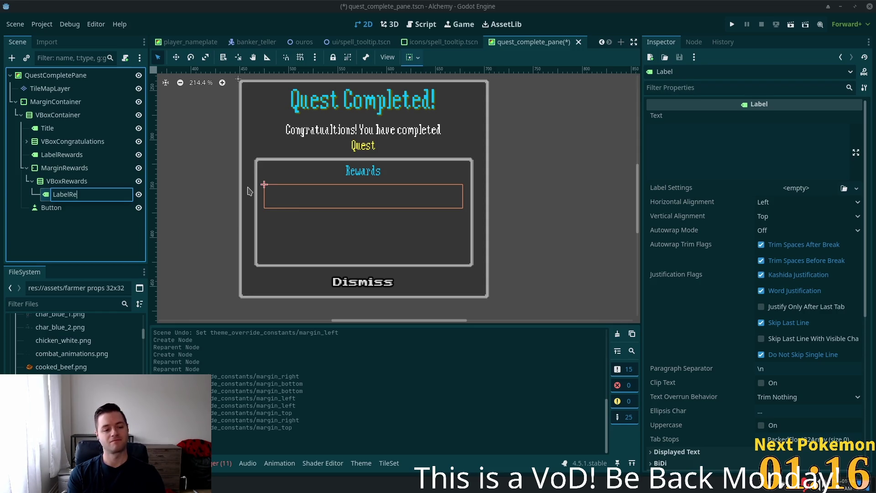
pyautogui.write('ward')
pyautogui.press('Return')
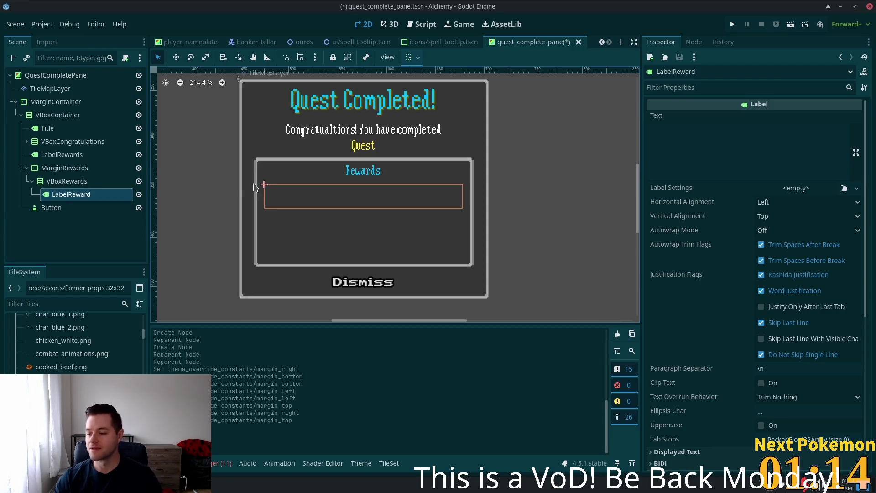
# Rename the Button node to ButtonDismiss.
pyautogui.click(29, 209)
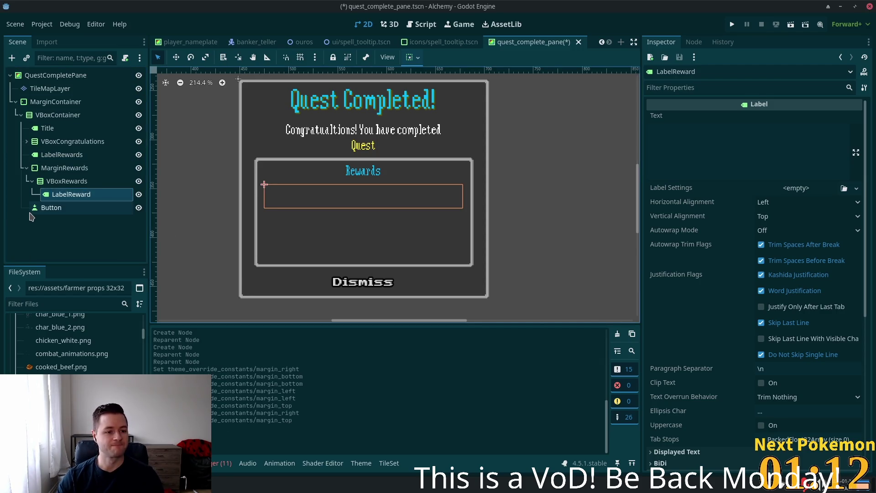
pyautogui.click(53, 209)
pyautogui.write('D')
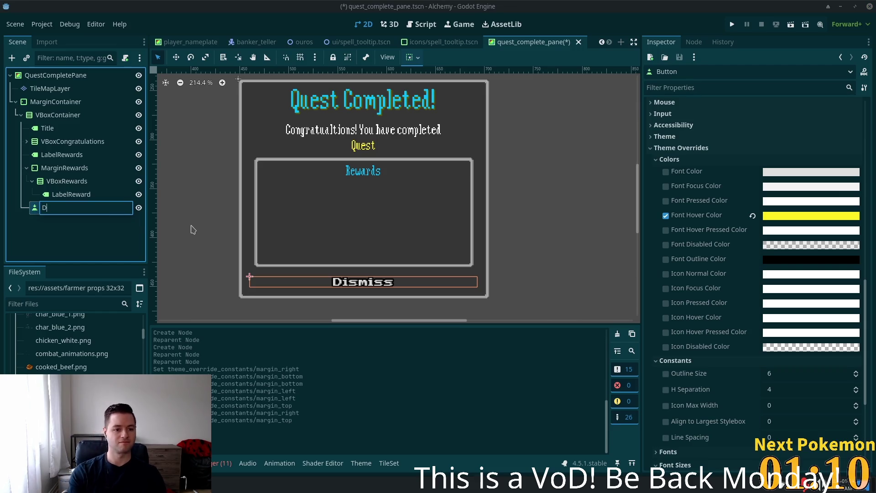
pyautogui.write('By')
pyautogui.press('BackSpace')
pyautogui.press('BackSpace')
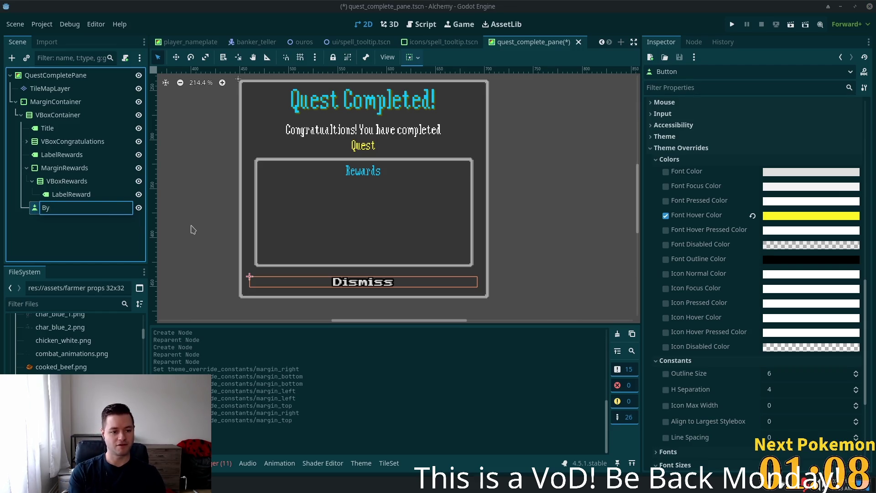
pyautogui.write('utton')
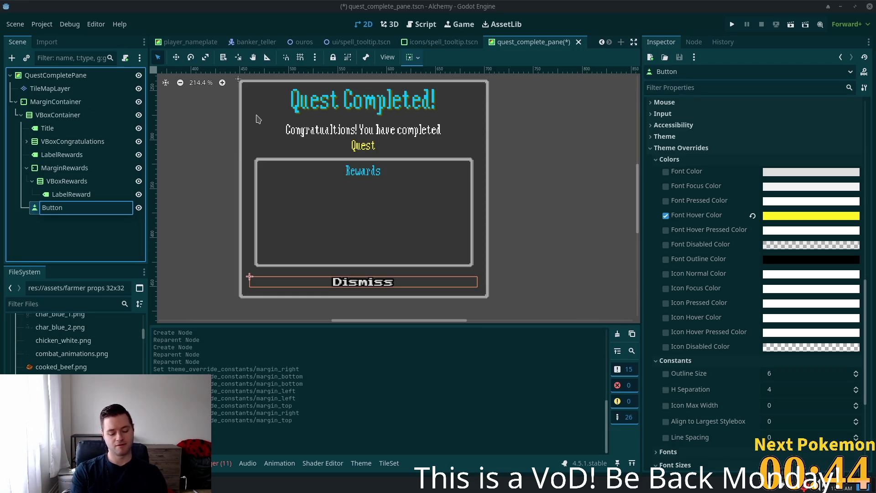
pyautogui.write('Dismiss')
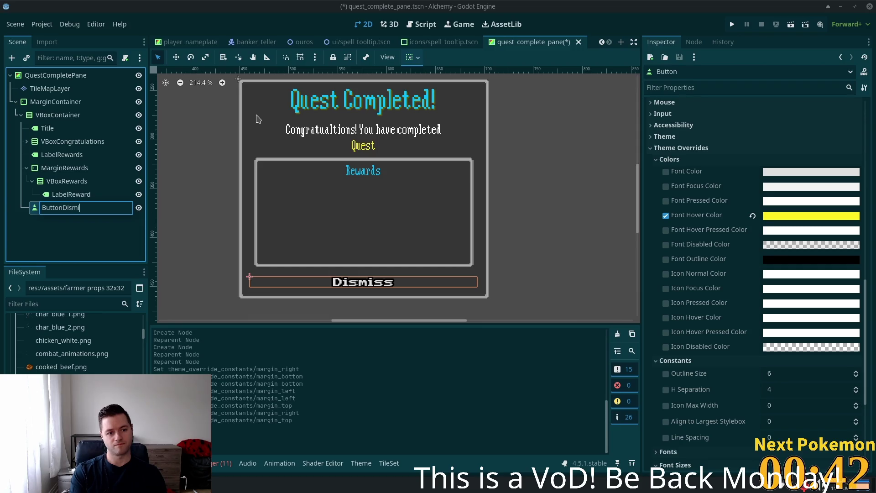
pyautogui.press('Return')
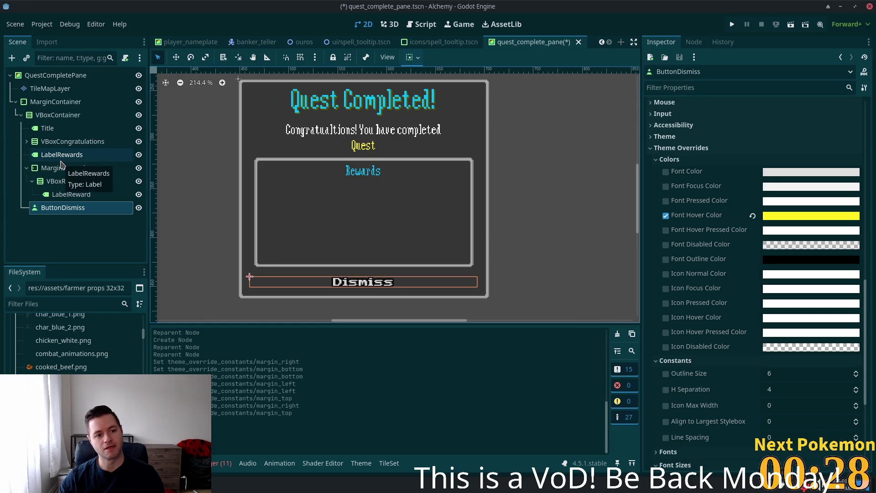
# Prefix the Title node's name with Label so it becomes LabelTitle.
pyautogui.click(53, 132)
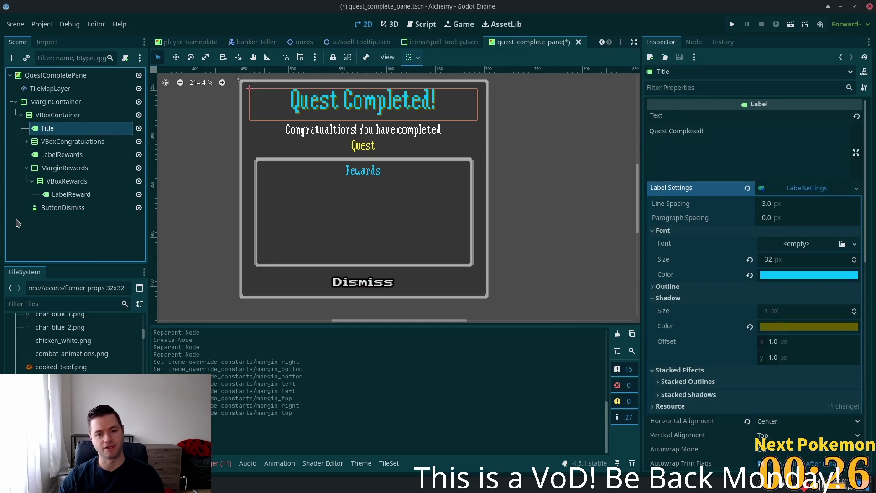
pyautogui.doubleClick(46, 130)
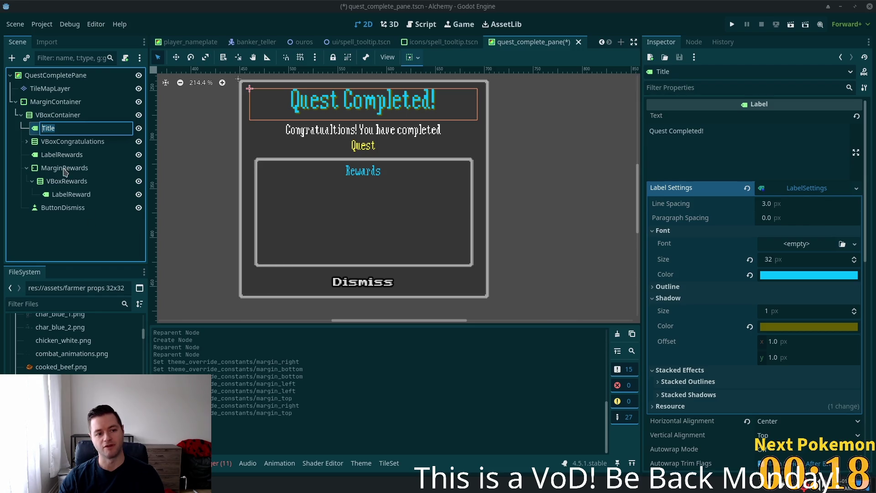
pyautogui.press('Home')
pyautogui.write('Label')
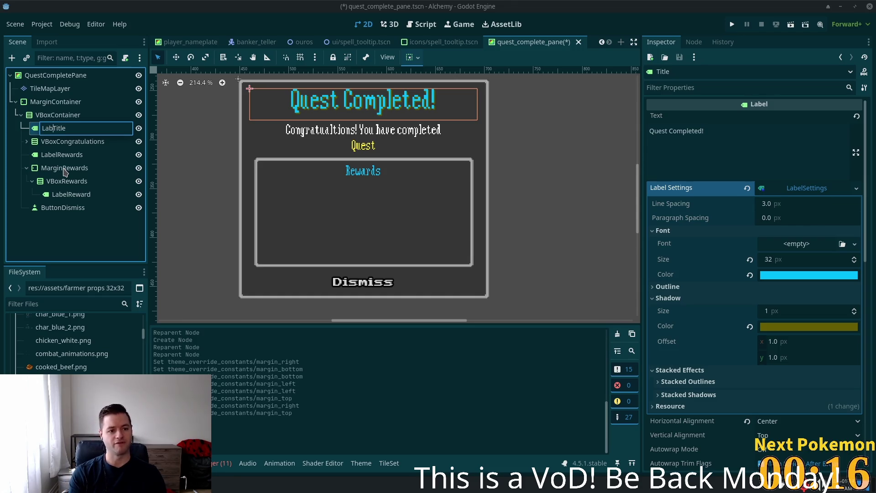
pyautogui.press('Return')
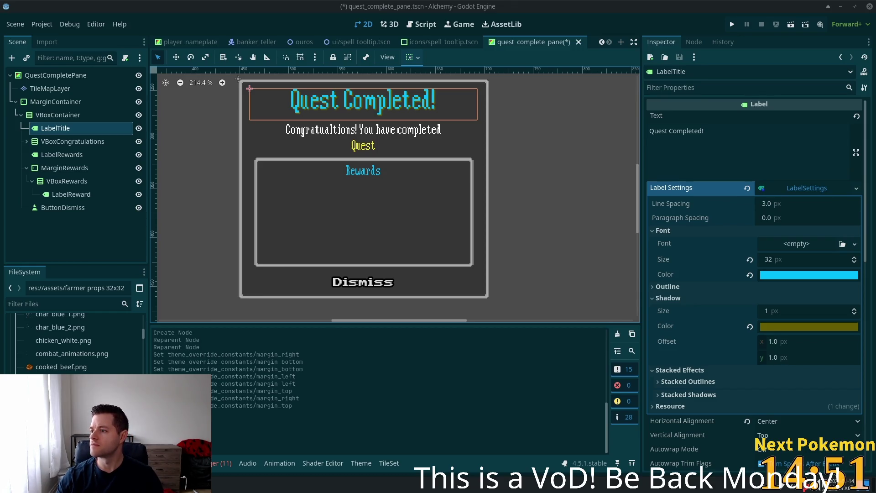
pyautogui.hotkey('alt', 'Tab')
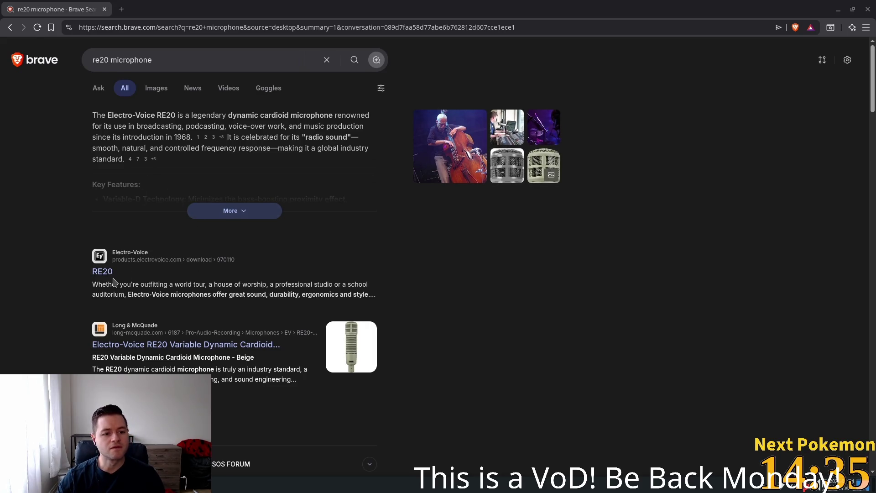
# Open the Long & McQuade Electro-Voice RE20 page listing it at $649.00 CDN, dismissing popups.
pyautogui.click(303, 278)
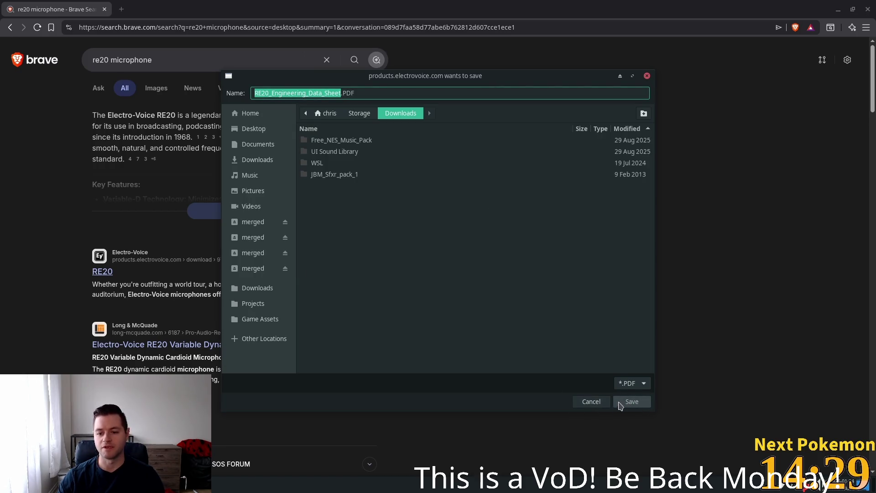
pyautogui.click(585, 402)
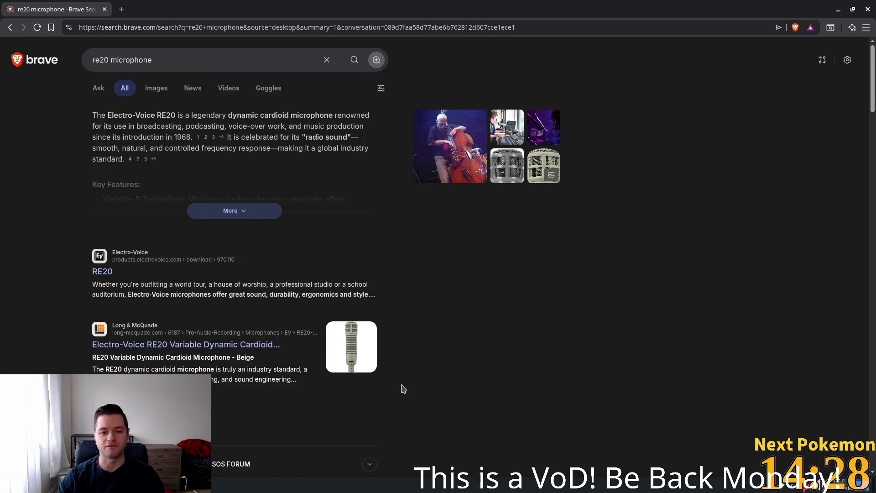
pyautogui.click(110, 346)
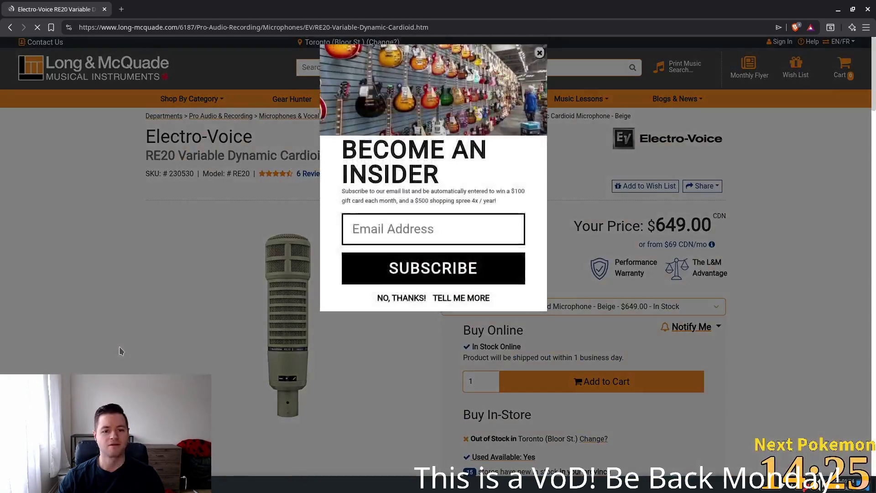
pyautogui.press('Escape')
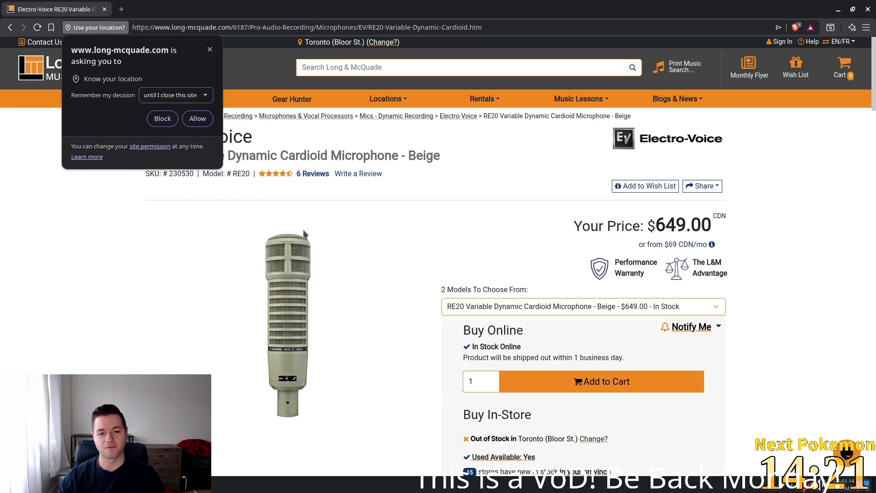
pyautogui.moveTo(734, 238); pyautogui.dragTo(656, 226)
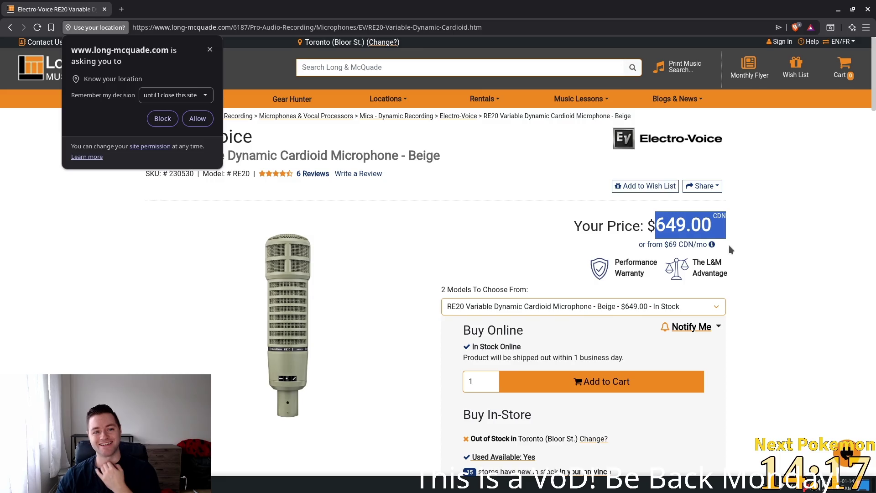
pyautogui.click(210, 50)
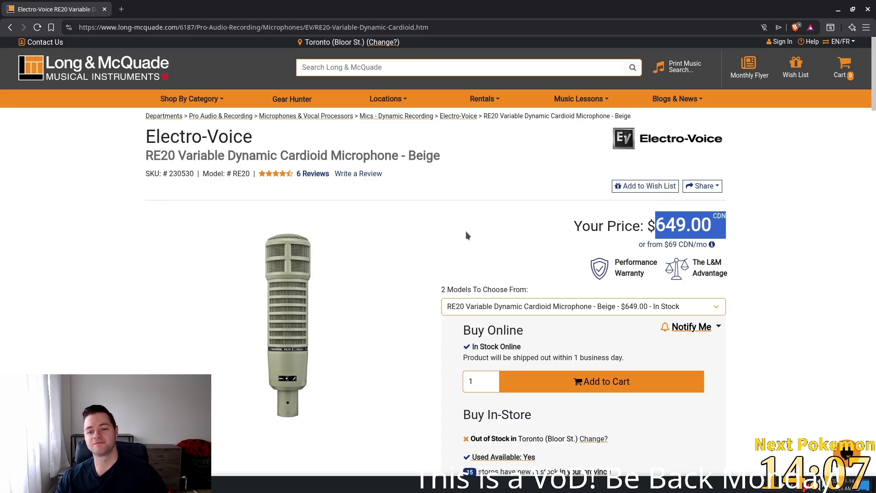
# Scroll through the RE20 page's description, specs and reviews, then close Brave.
pyautogui.moveTo(381, 330)
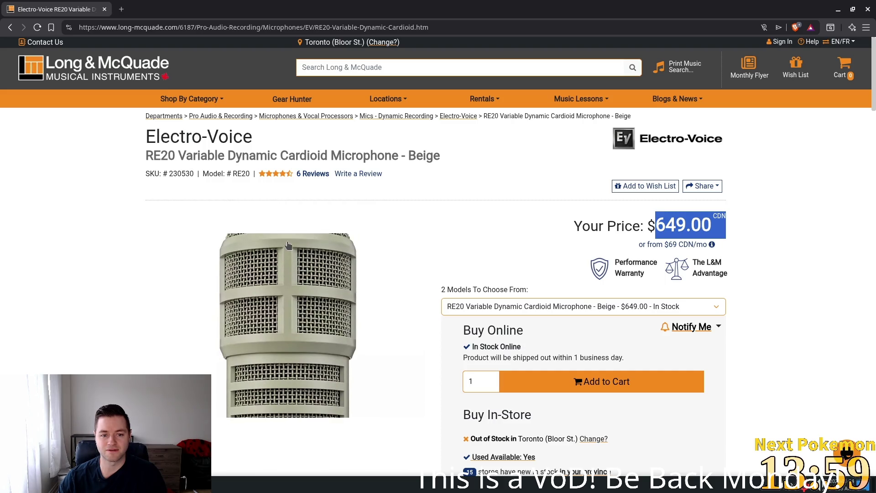
pyautogui.scroll(-3, 411, 327)
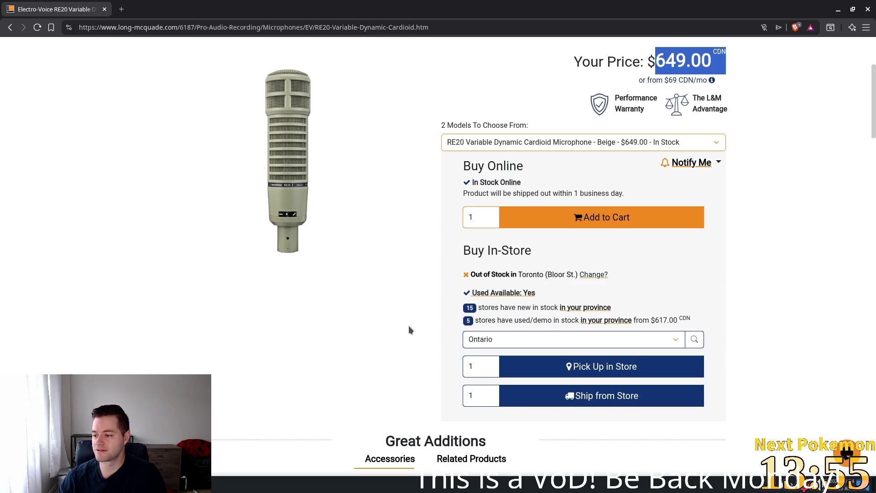
pyautogui.scroll(-5, 409, 325)
pyautogui.scroll(-3, 407, 326)
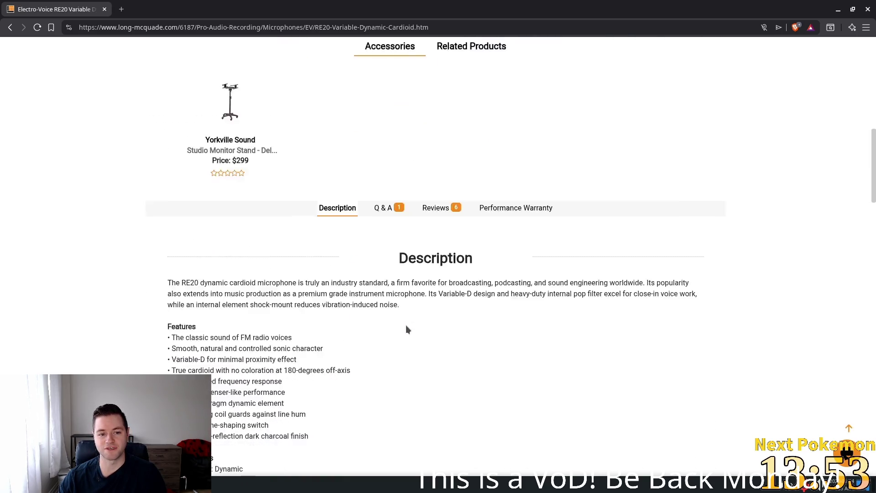
pyautogui.scroll(-14, 405, 328)
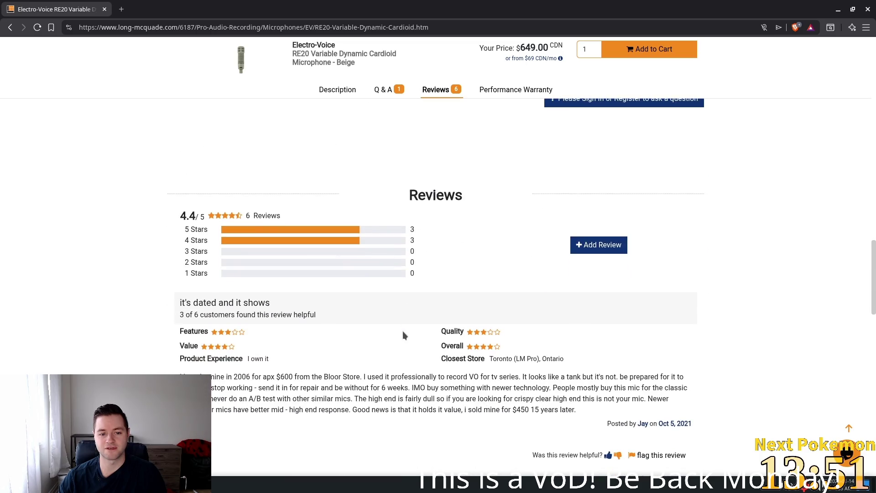
pyautogui.scroll(8, 404, 336)
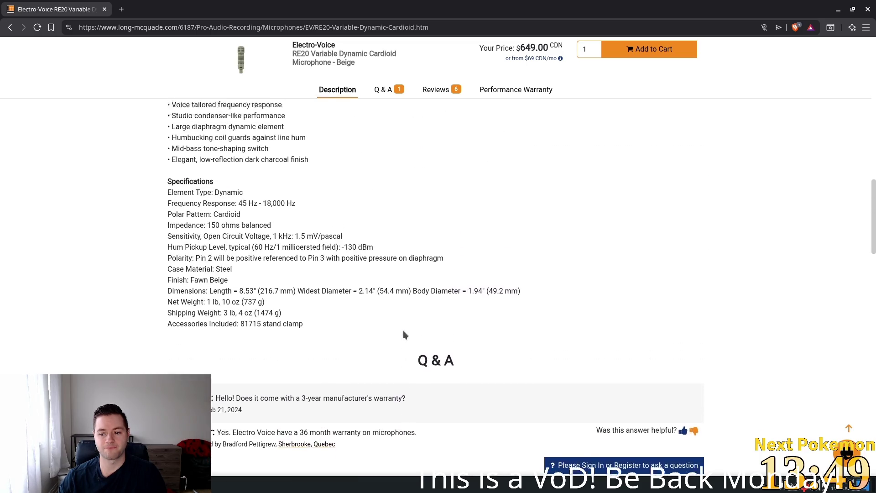
pyautogui.scroll(14, 403, 335)
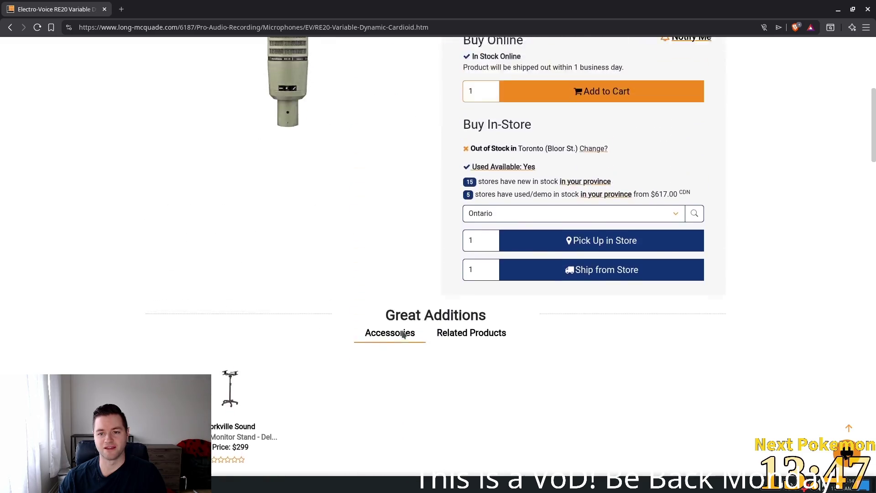
pyautogui.scroll(6, 403, 334)
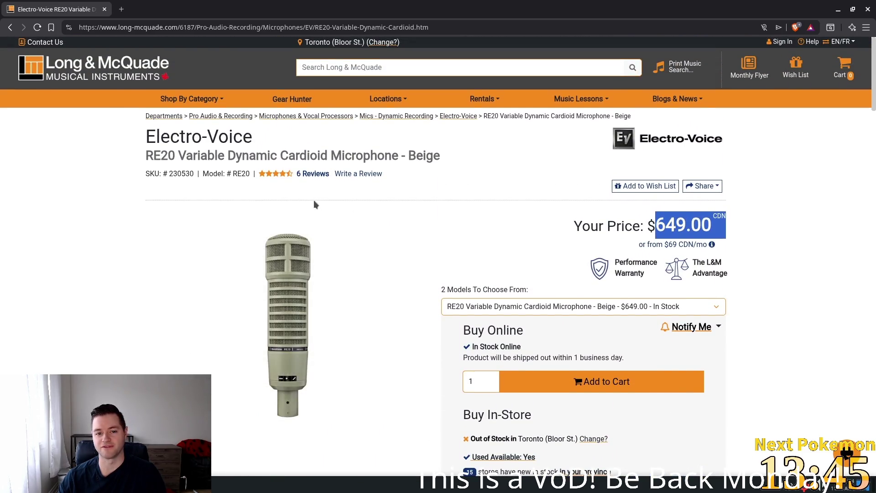
pyautogui.moveTo(284, 253)
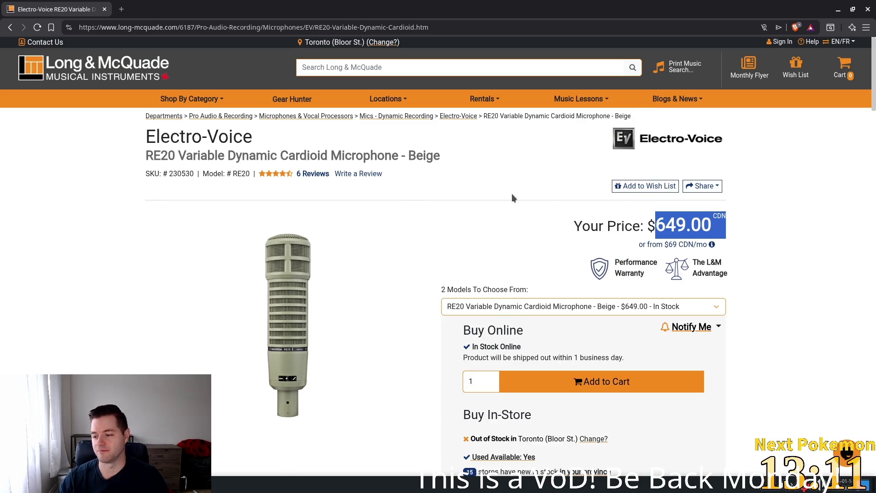
pyautogui.moveTo(278, 336)
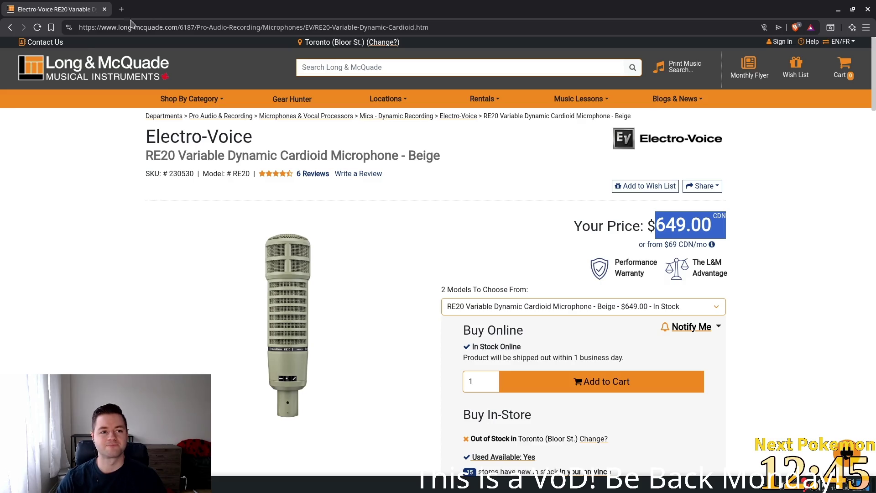
pyautogui.click(868, 10)
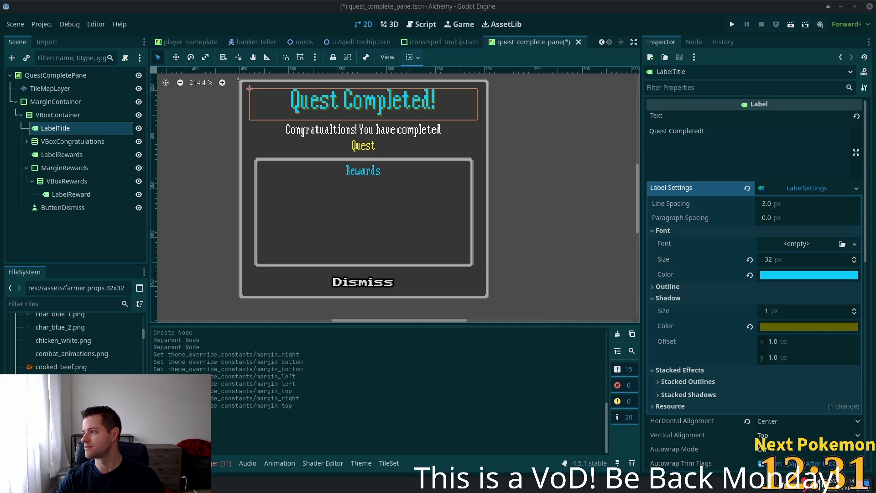
# Bring up a new Brave window with a blank New Tab page.
pyautogui.hotkey('alt', 'Tab')
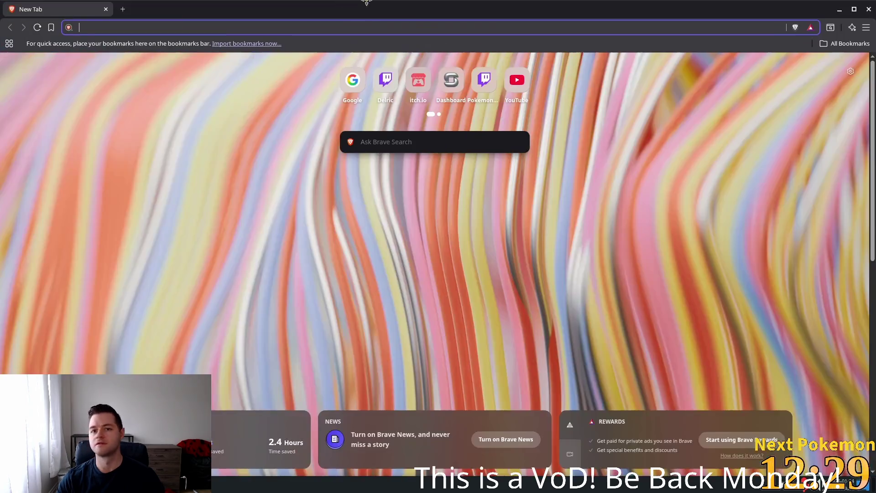
# Search Google for 'audio technica mics', correcting the misspelled query.
pyautogui.write('google.com')
pyautogui.press('Return')
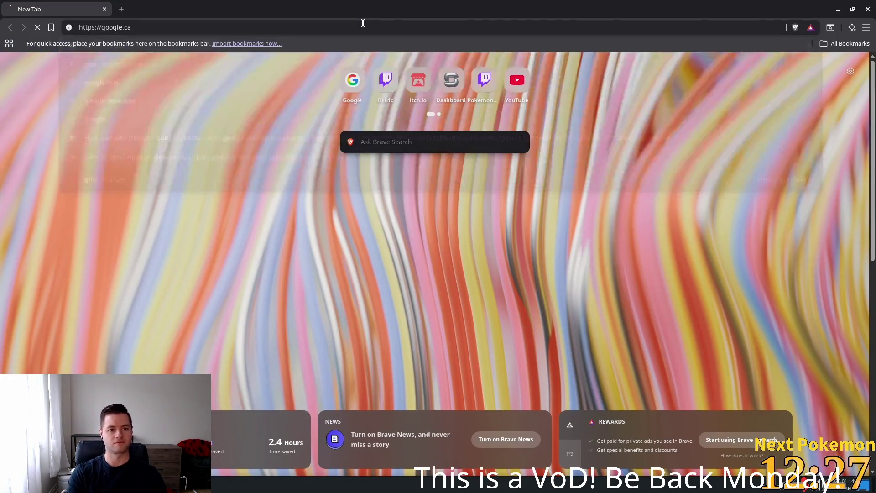
pyautogui.write('audio techni')
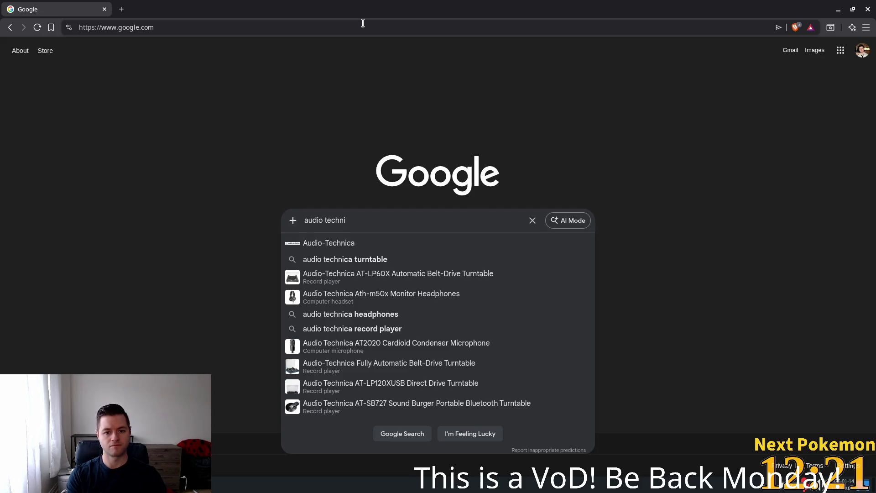
pyautogui.write('cal mics')
pyautogui.press('Return')
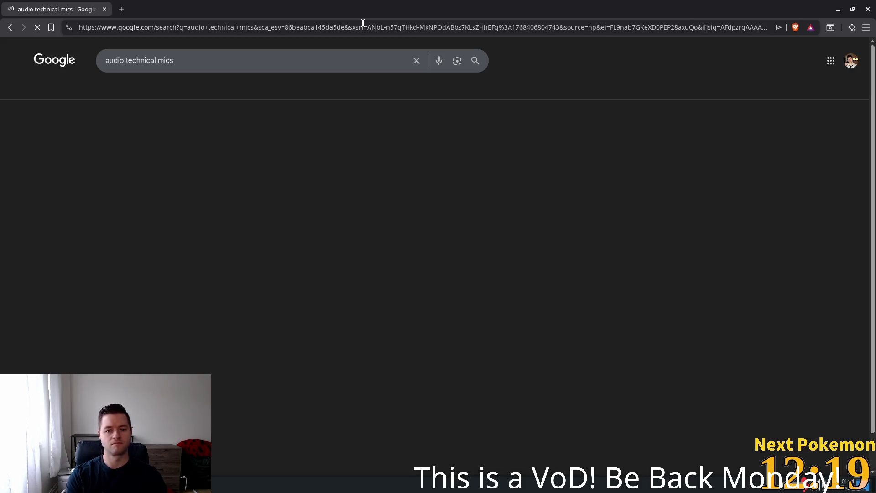
pyautogui.click(156, 61)
pyautogui.press('BackSpace')
pyautogui.press('Return')
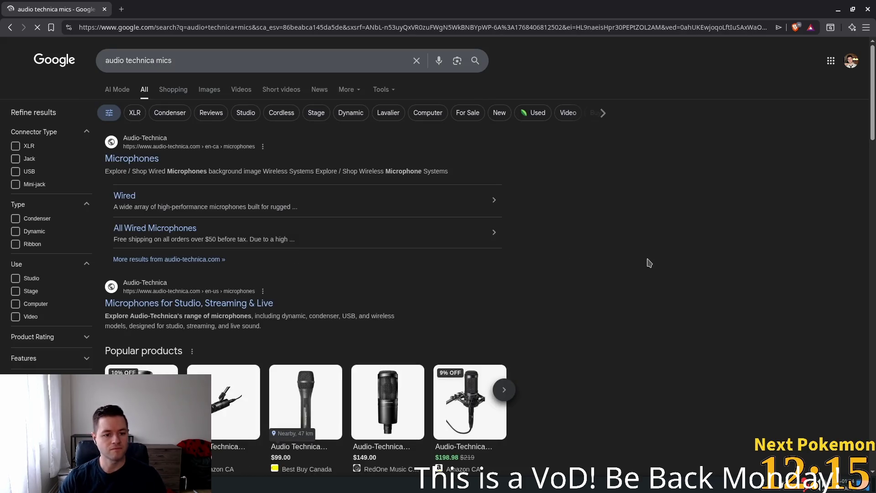
# Open the discounted Audio-Technica AT2035 product panel and browse its photos.
pyautogui.scroll(-2, 393, 307)
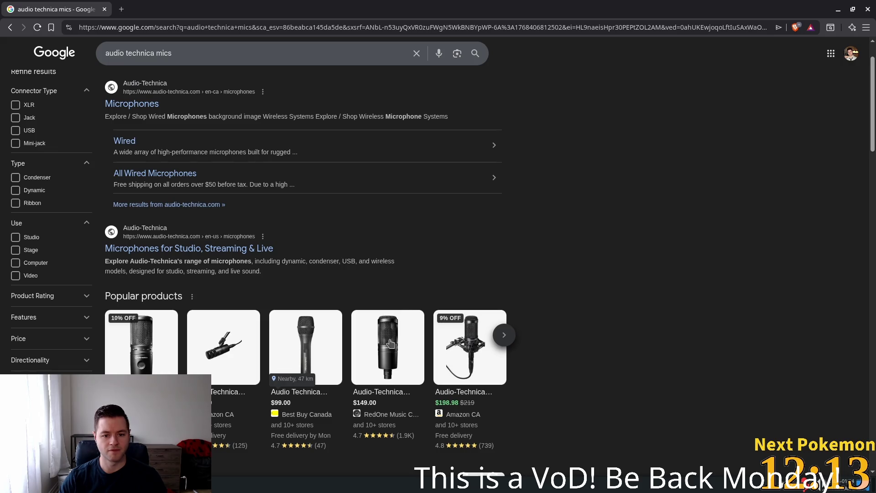
pyautogui.click(465, 367)
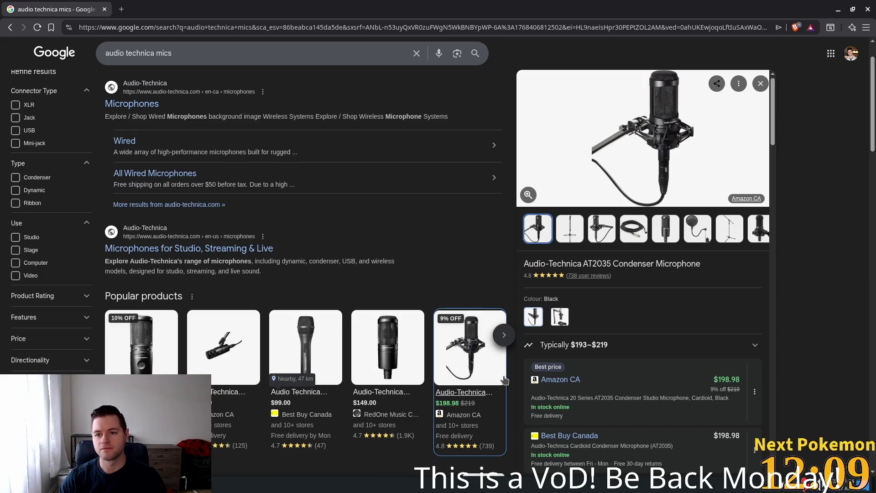
pyautogui.click(569, 228)
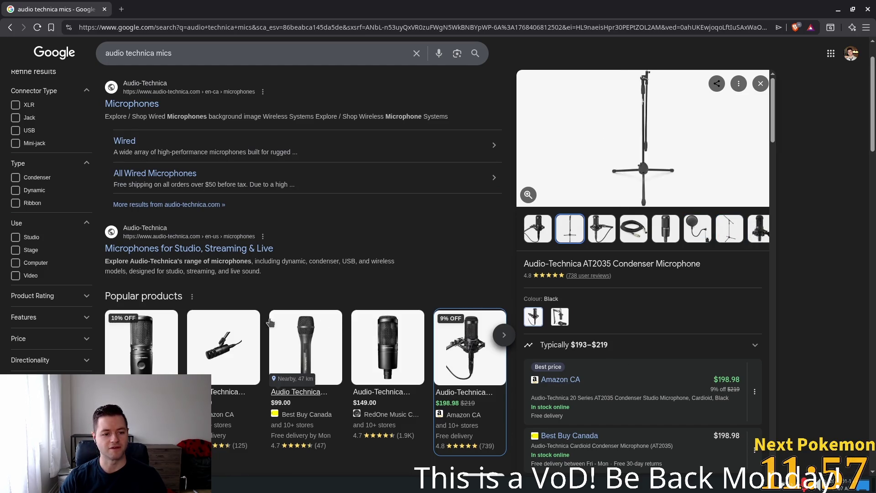
pyautogui.scroll(-5, 119, 338)
pyautogui.scroll(-1, 120, 339)
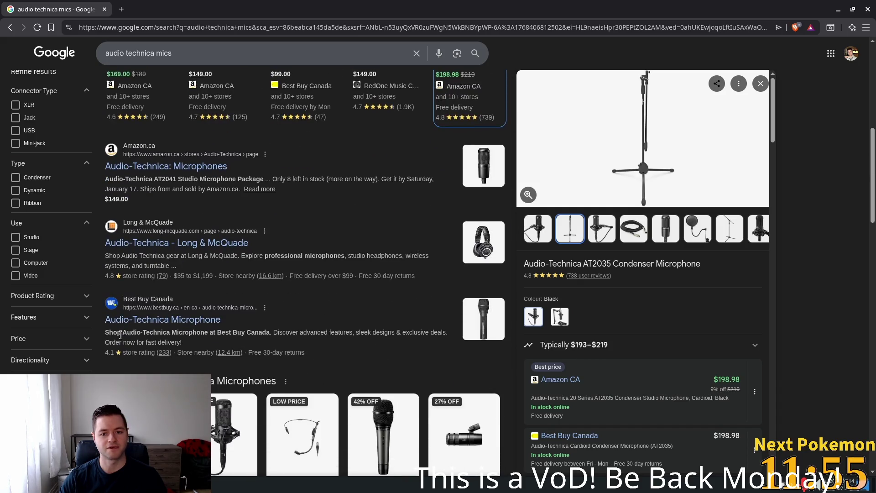
pyautogui.scroll(-1, 121, 335)
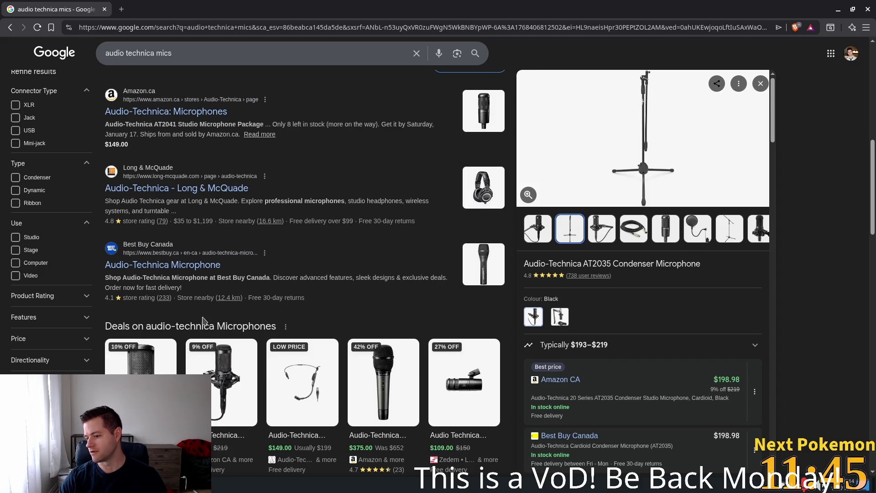
pyautogui.scroll(5, 194, 304)
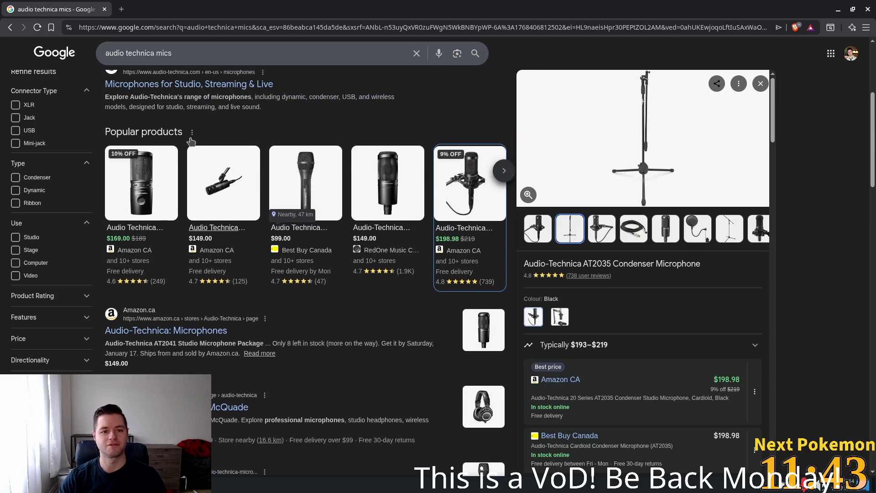
# Replace the query with 'shure mic' and search again.
pyautogui.tripleClick(163, 59)
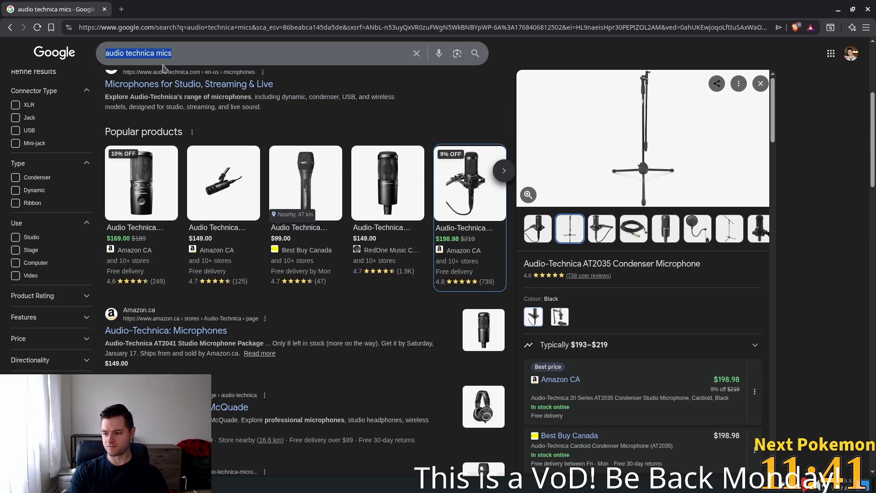
pyautogui.write('shure mic')
pyautogui.press('Return')
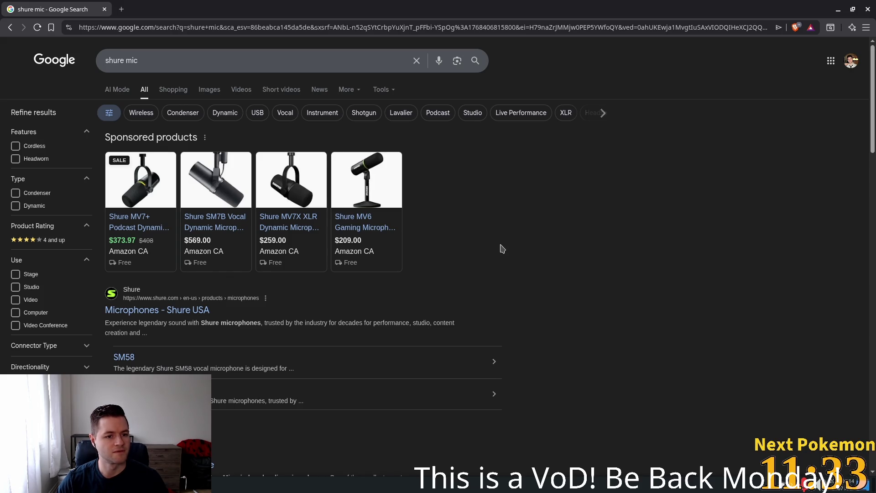
# Scroll through the Shure mic results, then close the browser.
pyautogui.scroll(-2, 501, 251)
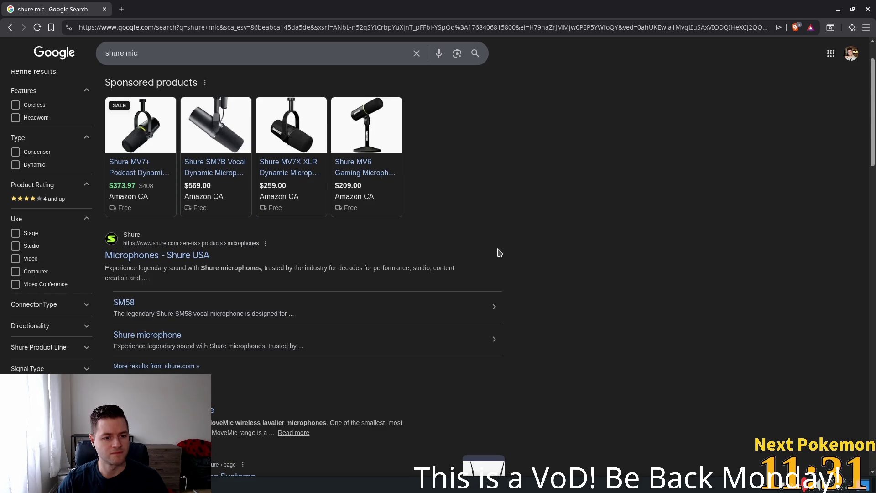
pyautogui.scroll(-6, 499, 252)
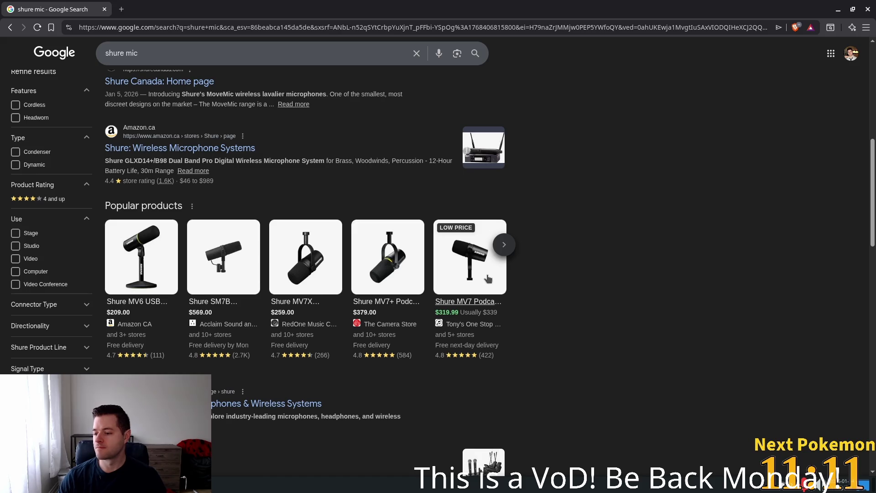
pyautogui.click(105, 10)
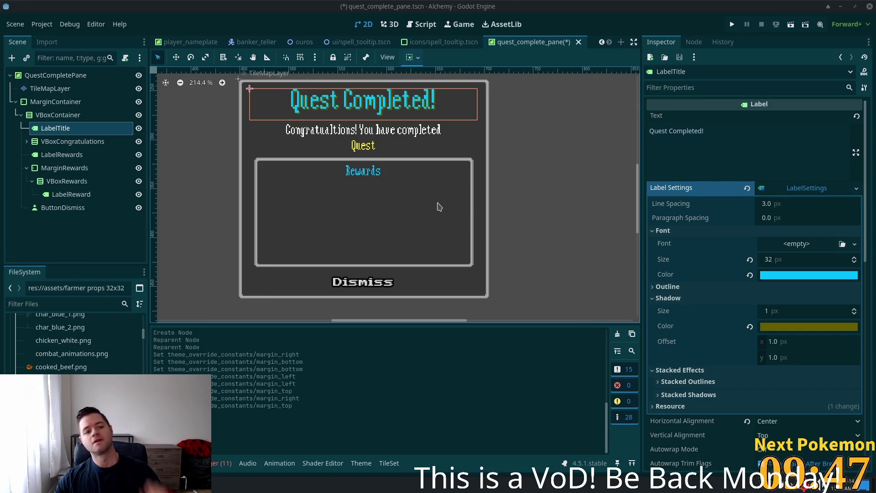
# Select the LabelReward node in the Scene dock.
pyautogui.click(71, 194)
# Set LabelReward's text to '10 Gold' and give it a new LabelSettings resource.
pyautogui.click(734, 131)
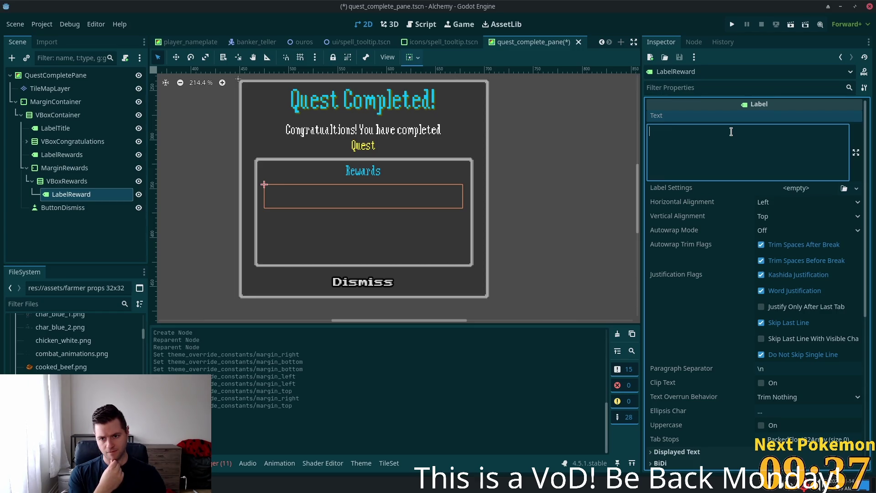
pyautogui.write('10 ')
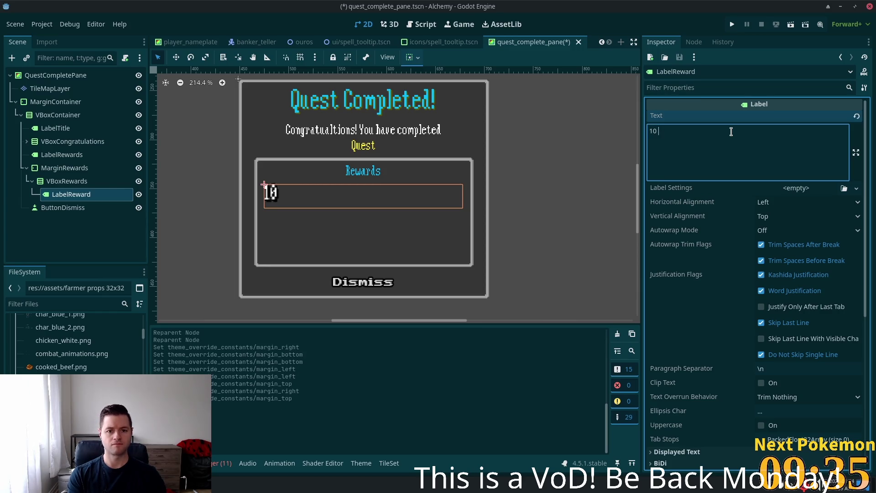
pyautogui.write('Gold')
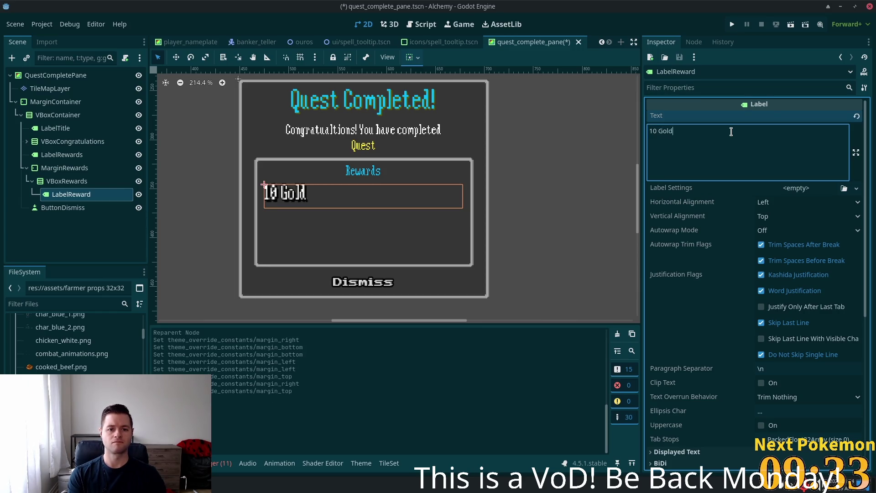
pyautogui.click(780, 191)
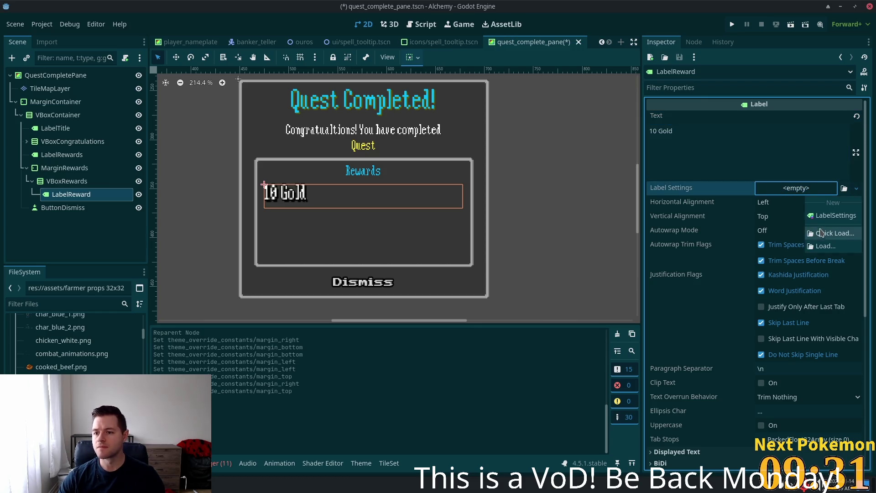
pyautogui.click(826, 216)
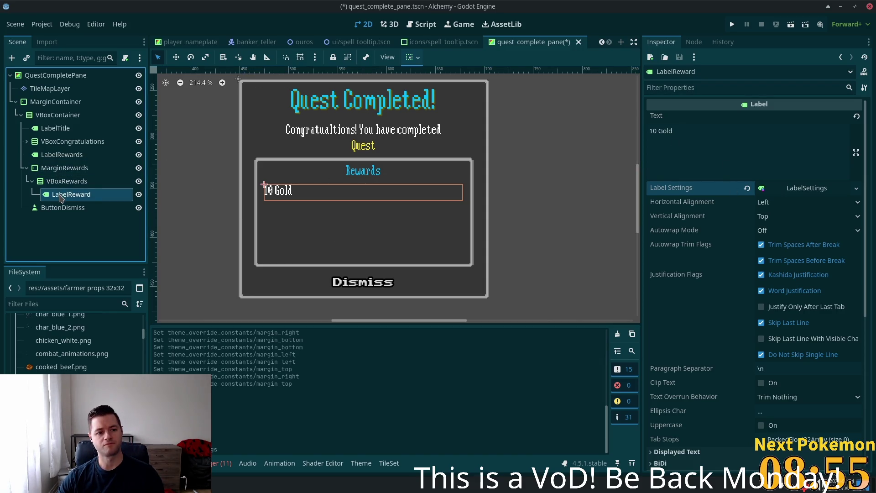
# Duplicate the 10 Gold label twice and change the second copy to '1 Bronze Sword'.
pyautogui.hotkey('ctrl', 'd')
pyautogui.hotkey('ctrl', 'd')
pyautogui.click(91, 207)
pyautogui.click(714, 156)
pyautogui.tripleClick(714, 156)
pyautogui.write('1')
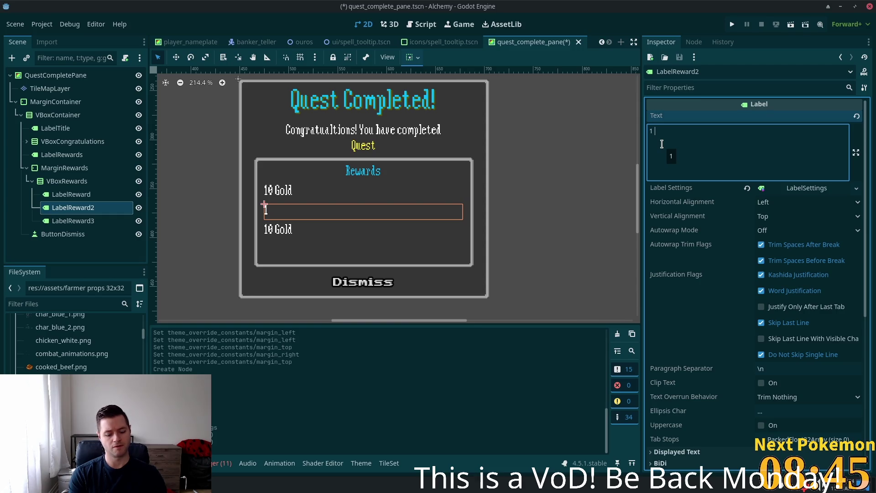
pyautogui.write('Bronze Sw')
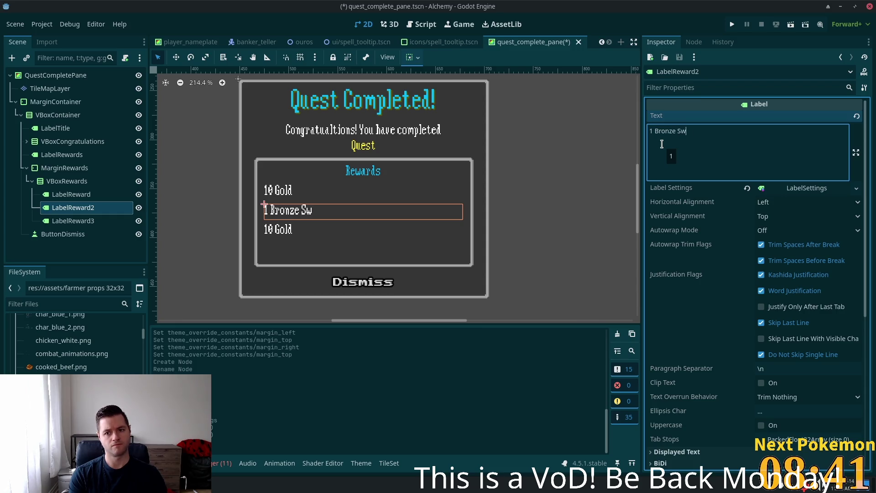
pyautogui.write('ord')
# Set the third reward label's text to '1000 Strength Experience'.
pyautogui.click(63, 223)
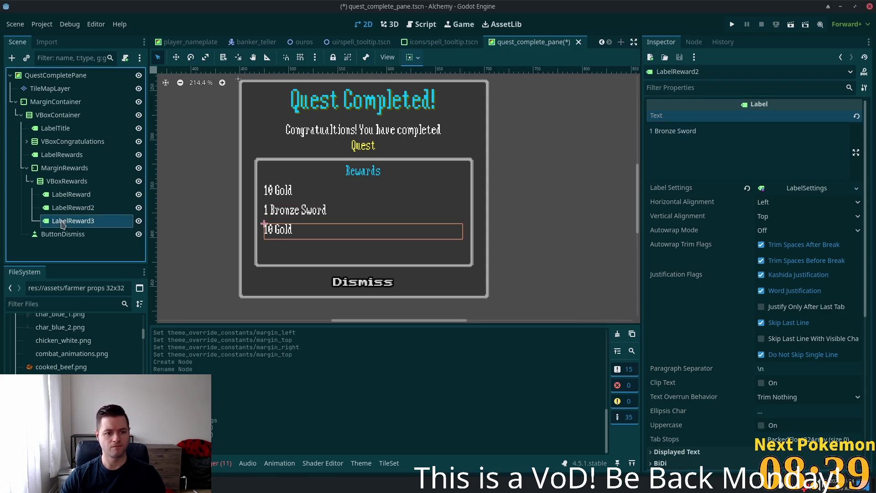
pyautogui.tripleClick(692, 140)
pyautogui.write('1')
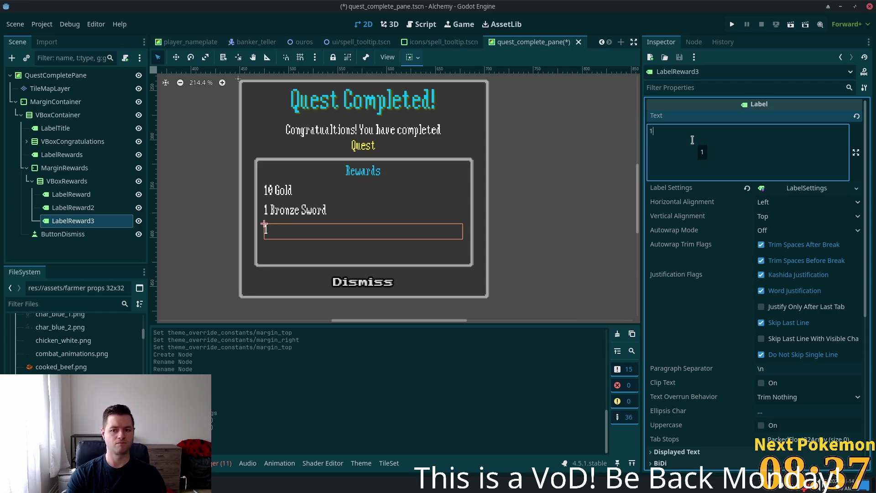
pyautogui.write('000 ')
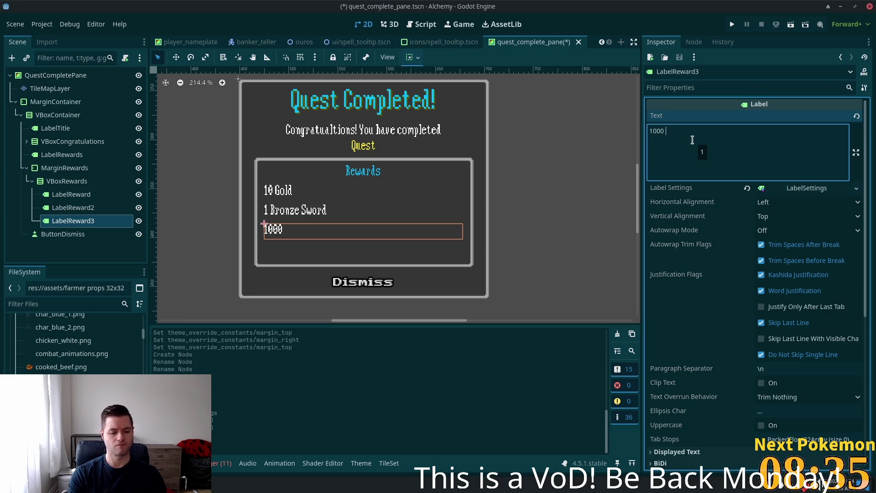
pyautogui.write('Strength Exp')
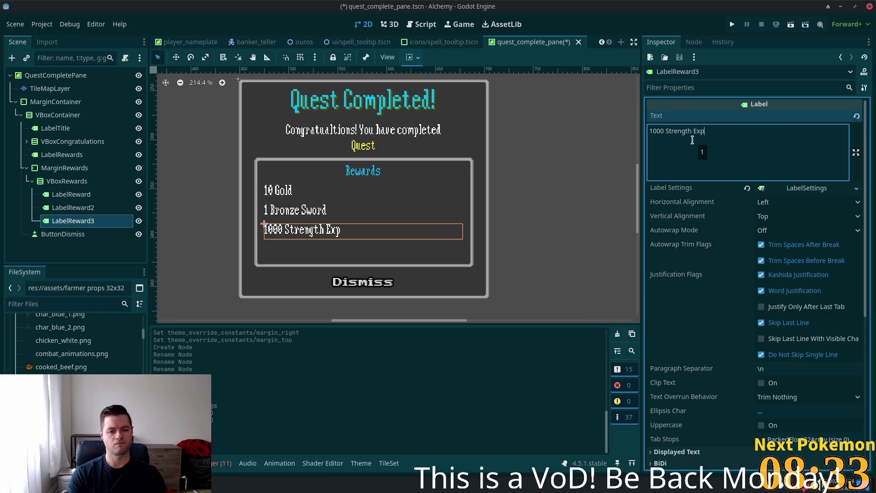
pyautogui.write('erience')
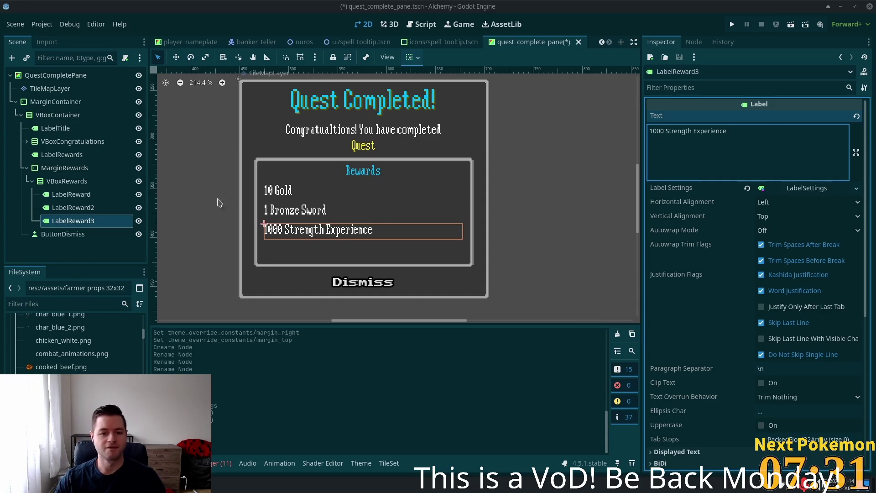
pyautogui.keyDown('shift'); pyautogui.click(62, 197); pyautogui.keyUp('shift')
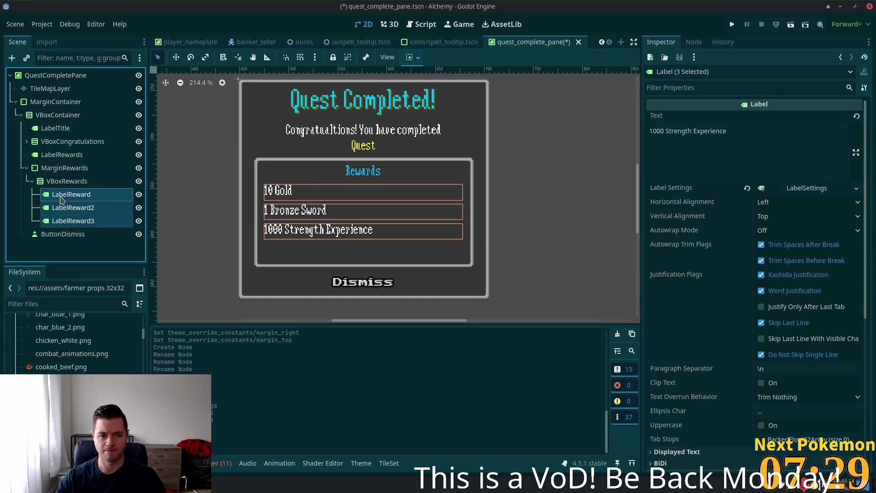
# Set the Rewards heading's LabelSettings font colour to white (ffffff).
pyautogui.click(796, 193)
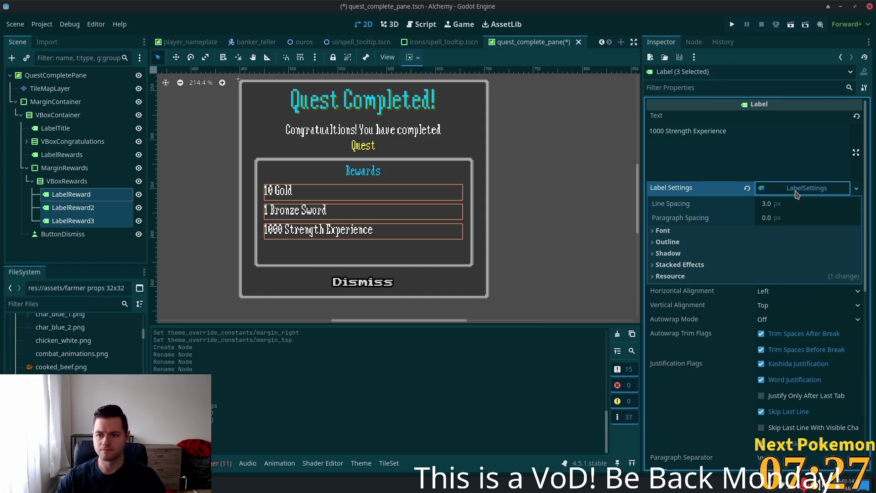
pyautogui.click(72, 195)
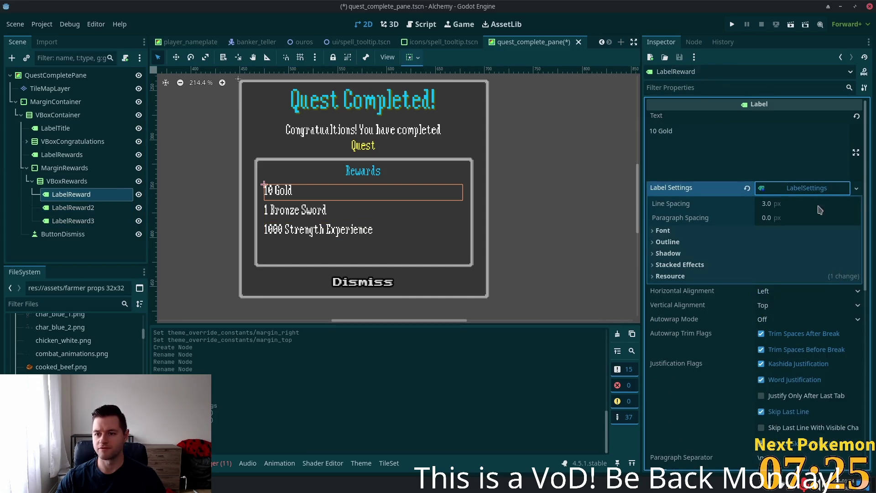
pyautogui.click(51, 156)
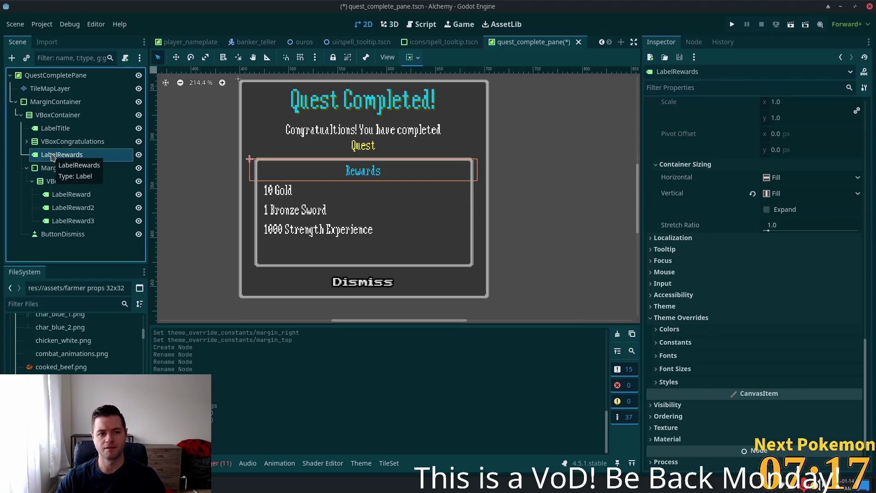
pyautogui.scroll(3, 733, 199)
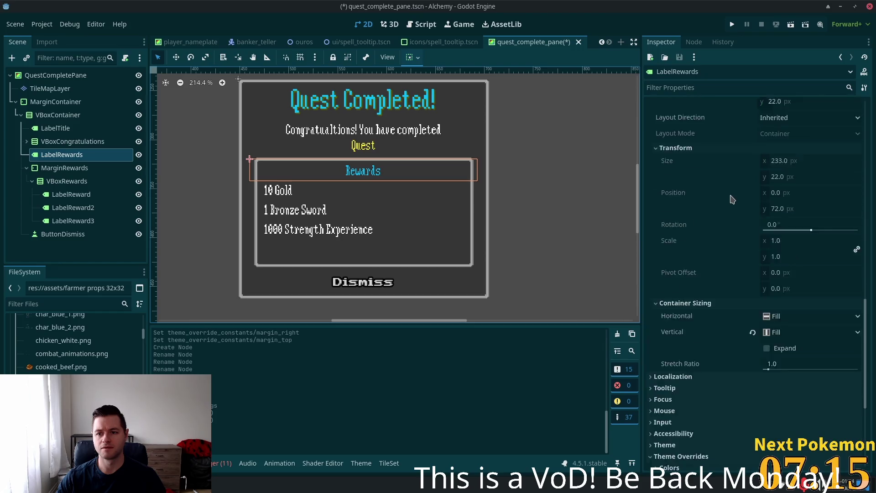
pyautogui.scroll(2, 732, 200)
pyautogui.scroll(-4, 739, 237)
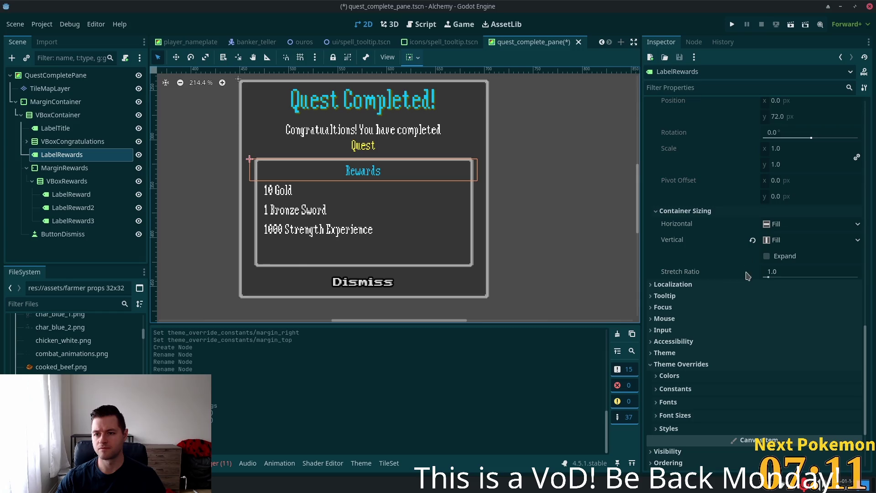
pyautogui.scroll(4, 730, 319)
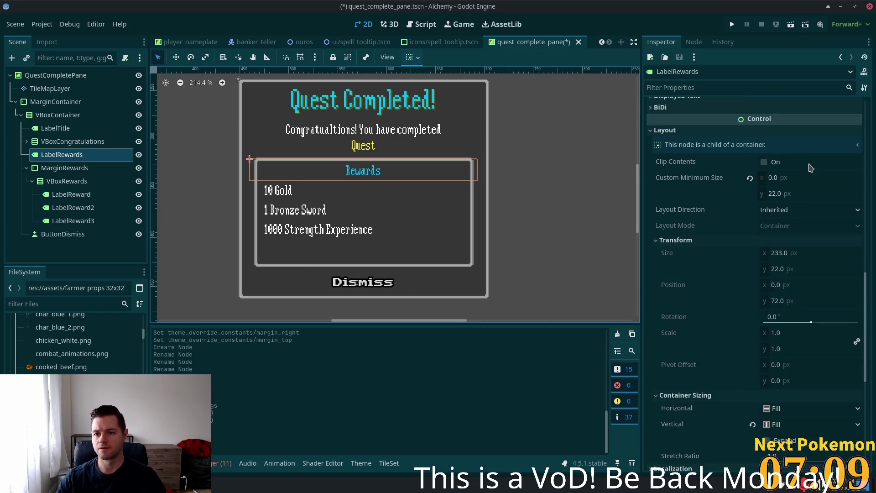
pyautogui.scroll(10, 810, 168)
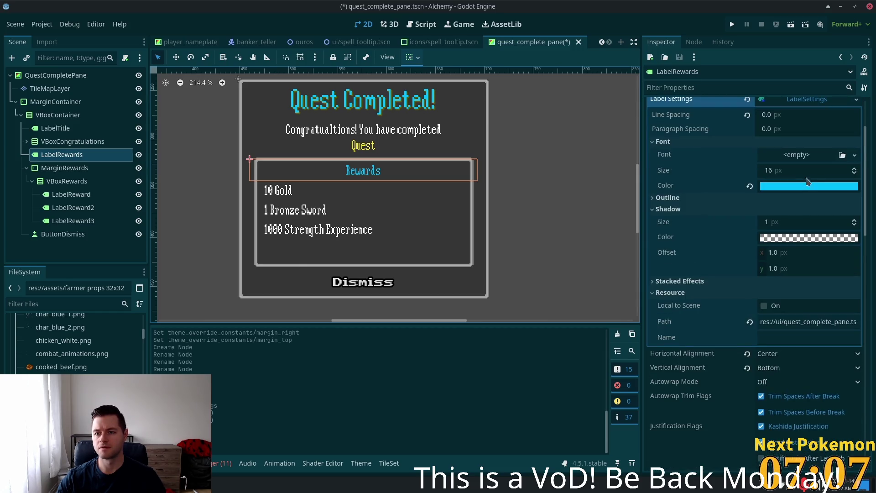
pyautogui.scroll(2, 808, 182)
pyautogui.click(804, 188)
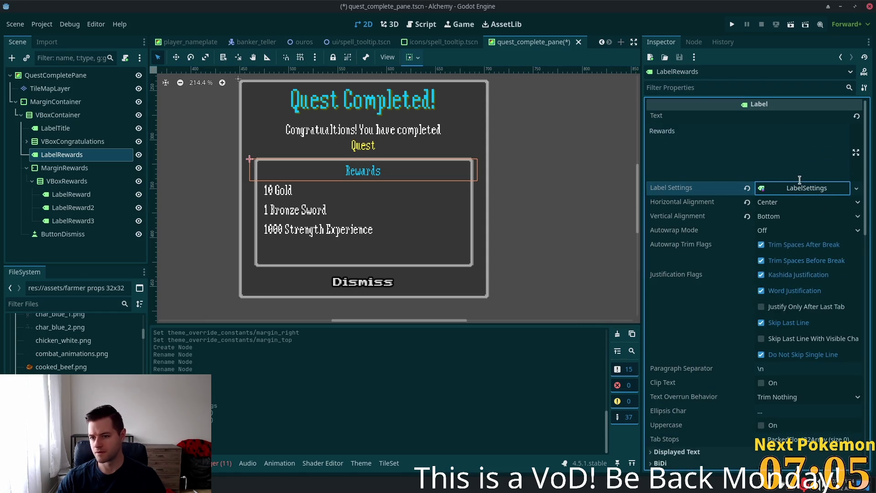
pyautogui.click(802, 188)
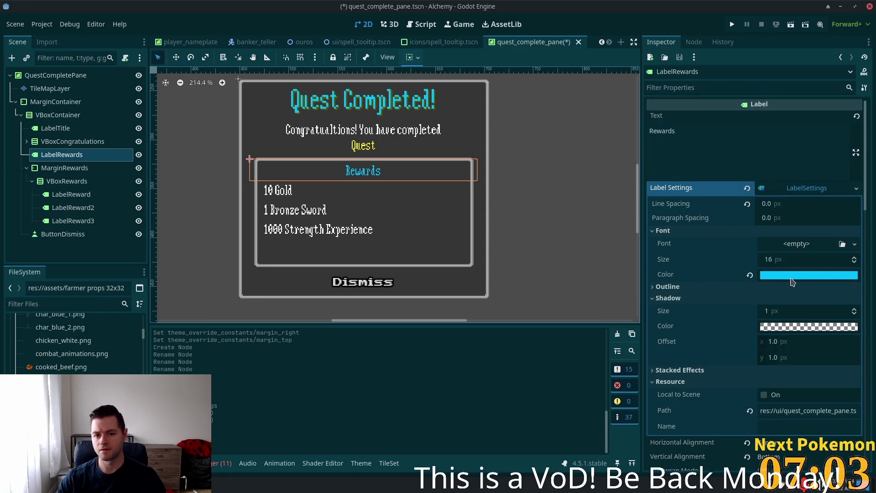
pyautogui.click(792, 275)
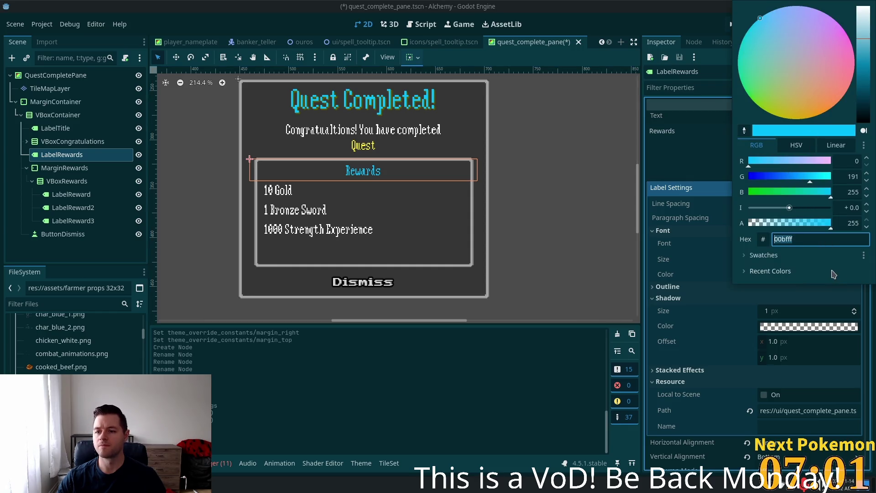
pyautogui.click(809, 242)
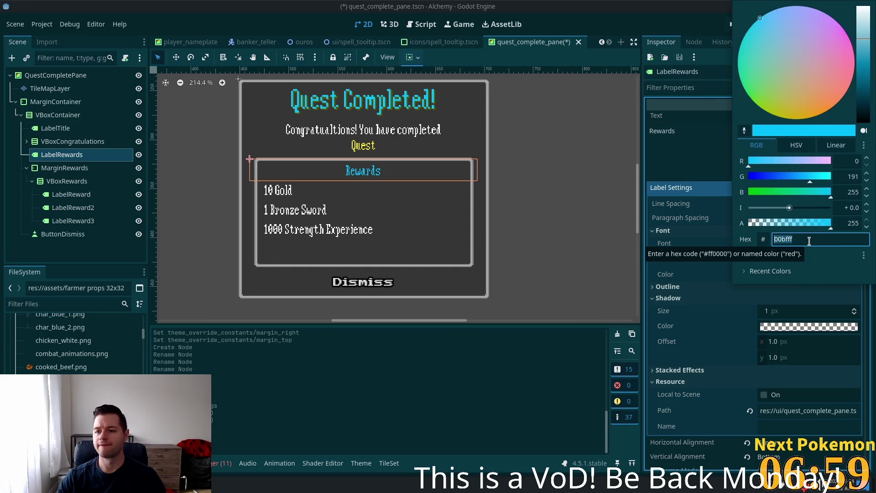
pyautogui.write('fff')
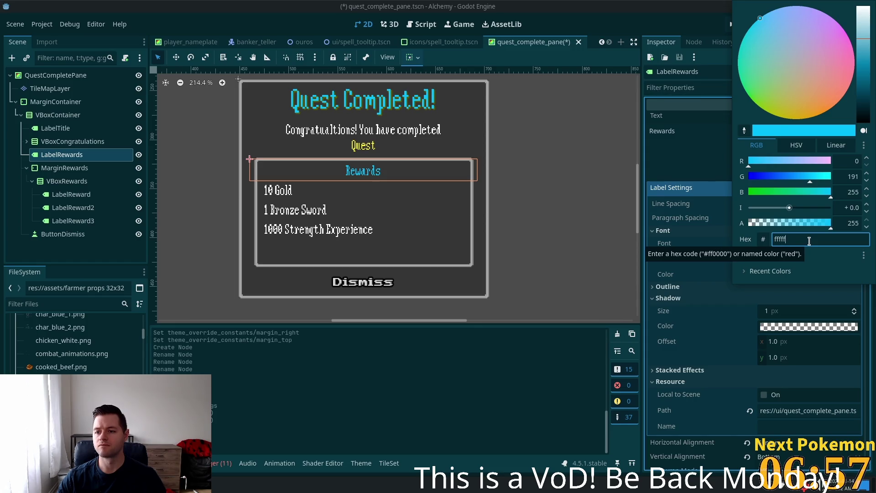
pyautogui.write('f')
pyautogui.click(302, 211)
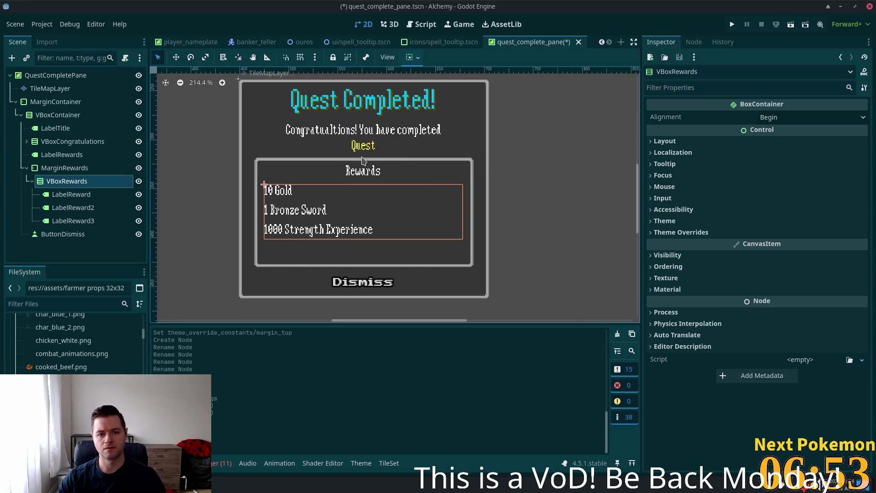
# Set the reward lines' font colour to sky blue 00bfff.
pyautogui.click(75, 195)
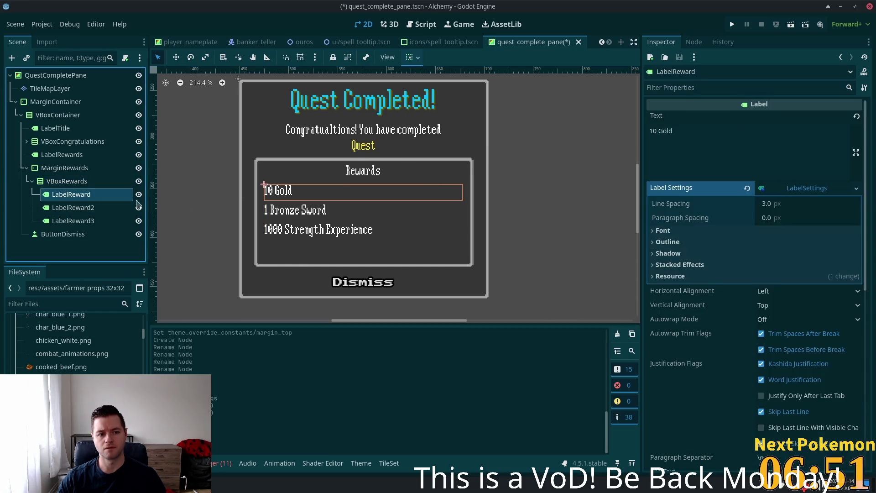
pyautogui.click(345, 102)
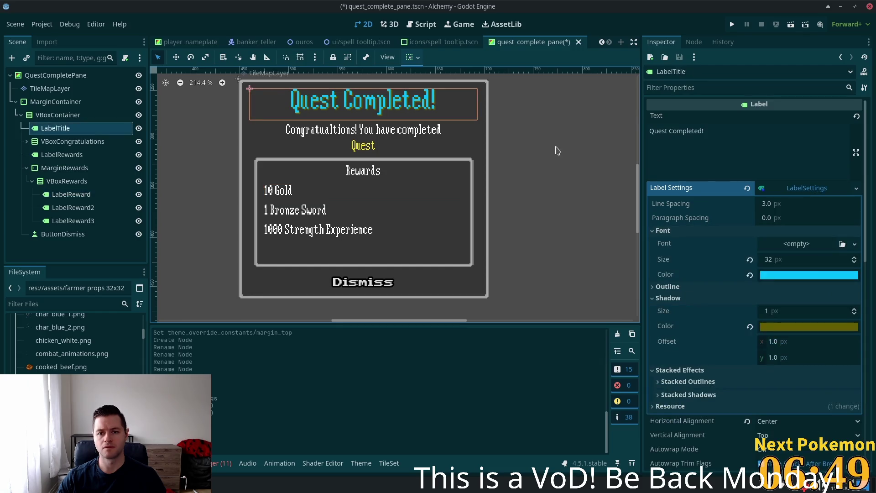
pyautogui.click(794, 274)
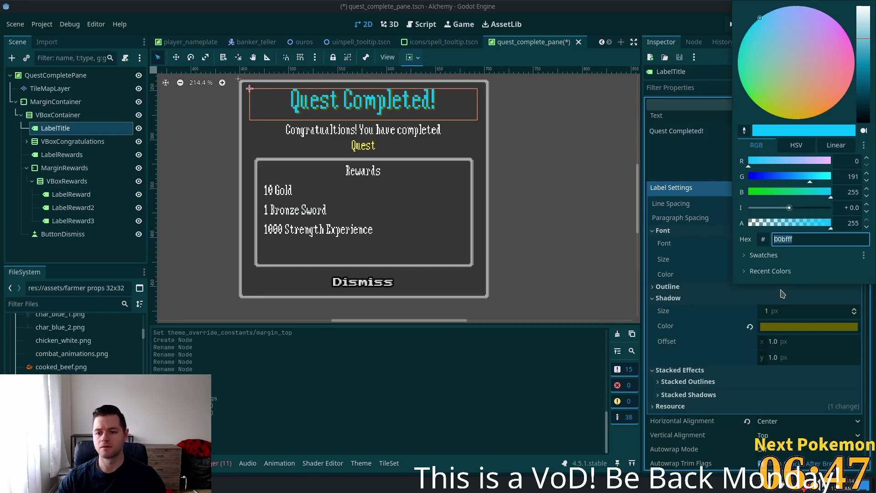
pyautogui.click(593, 249)
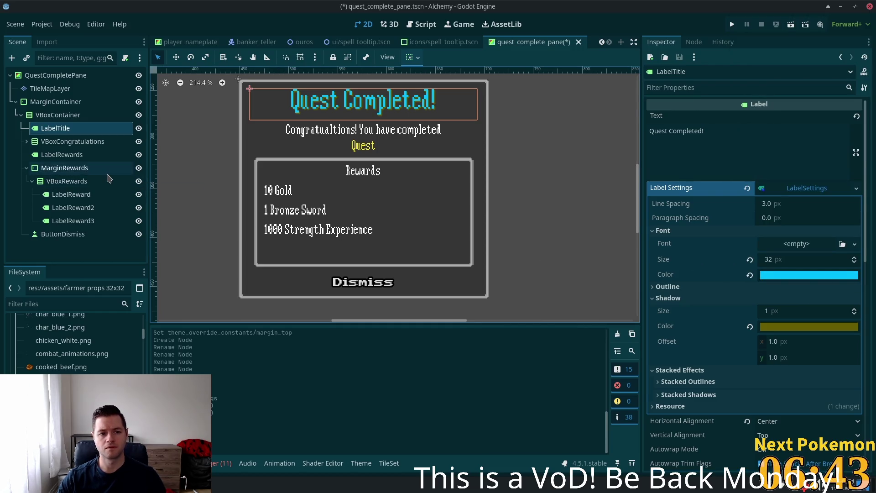
pyautogui.click(61, 195)
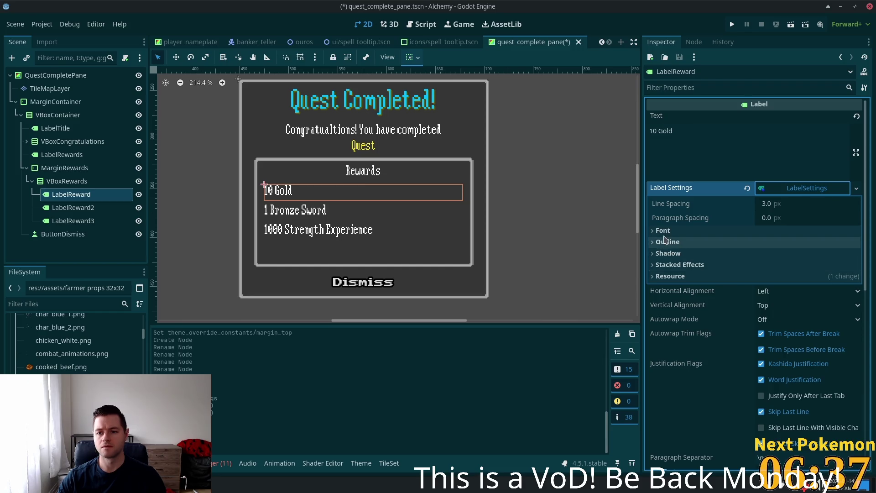
pyautogui.click(812, 231)
pyautogui.click(807, 275)
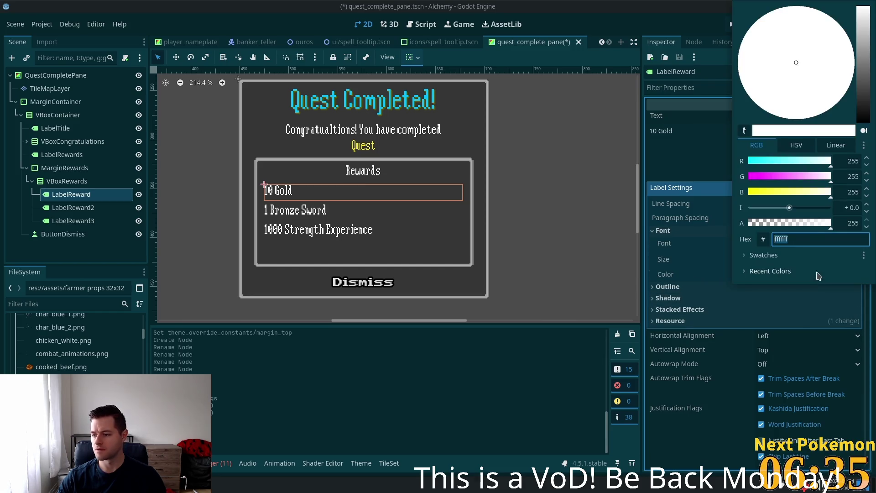
pyautogui.write('00bfff')
pyautogui.press('Tab')
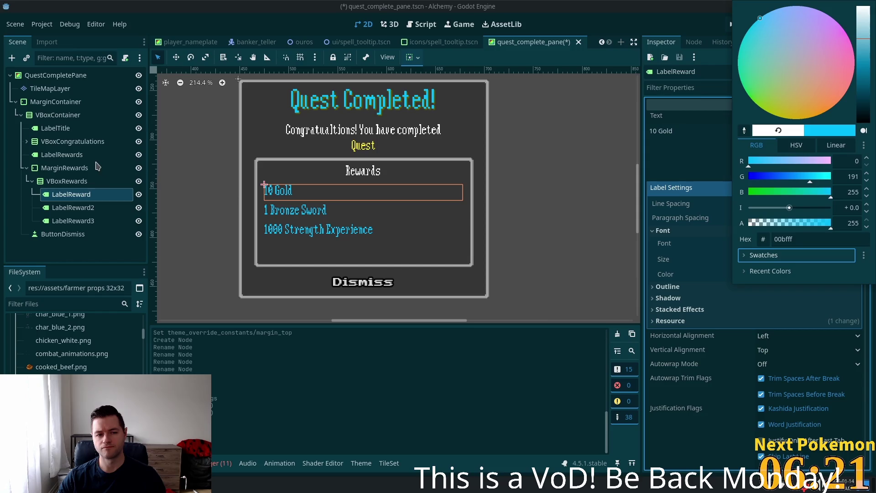
# Inspect the font colours of the Rewards heading and quest name label.
pyautogui.click(51, 157)
pyautogui.click(51, 155)
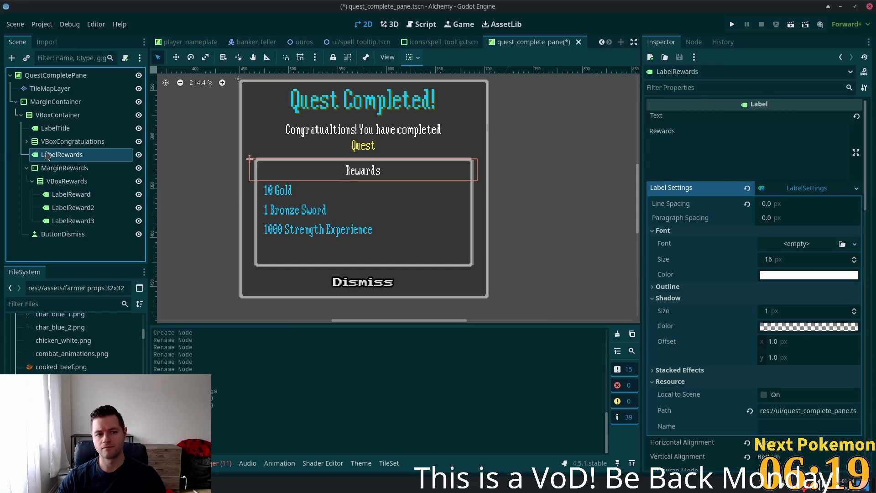
pyautogui.click(50, 128)
pyautogui.click(50, 143)
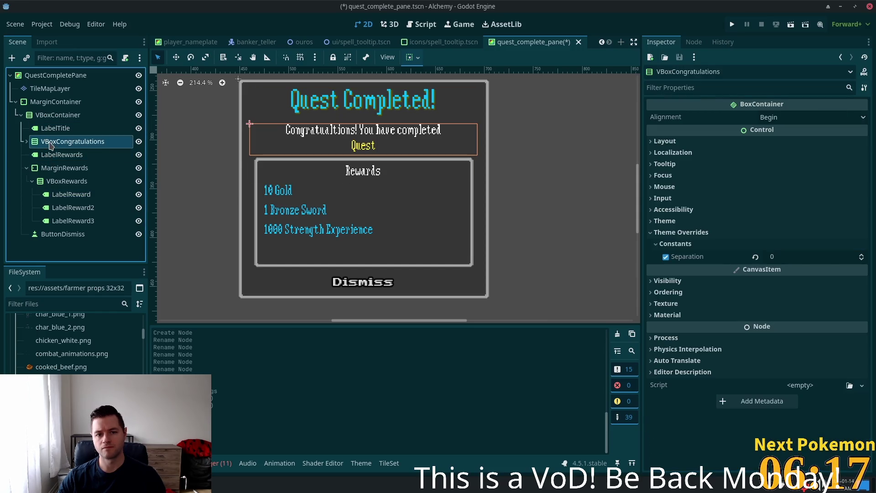
pyautogui.click(27, 142)
pyautogui.click(44, 168)
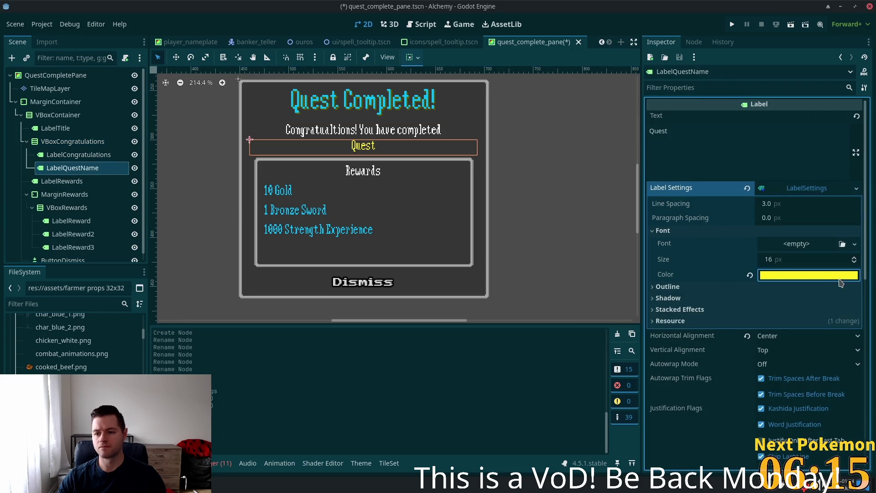
pyautogui.click(775, 275)
# Change the reward labels' font colour to yellow ffef22.
pyautogui.click(67, 208)
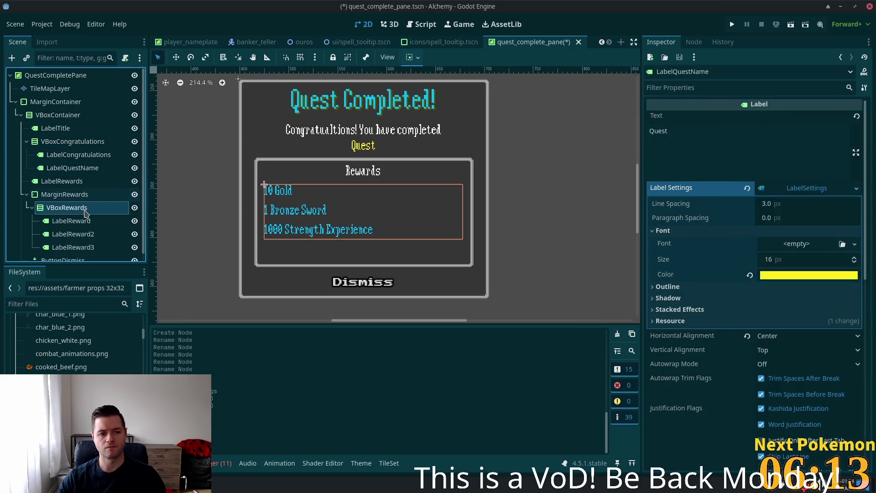
pyautogui.click(71, 221)
pyautogui.click(805, 193)
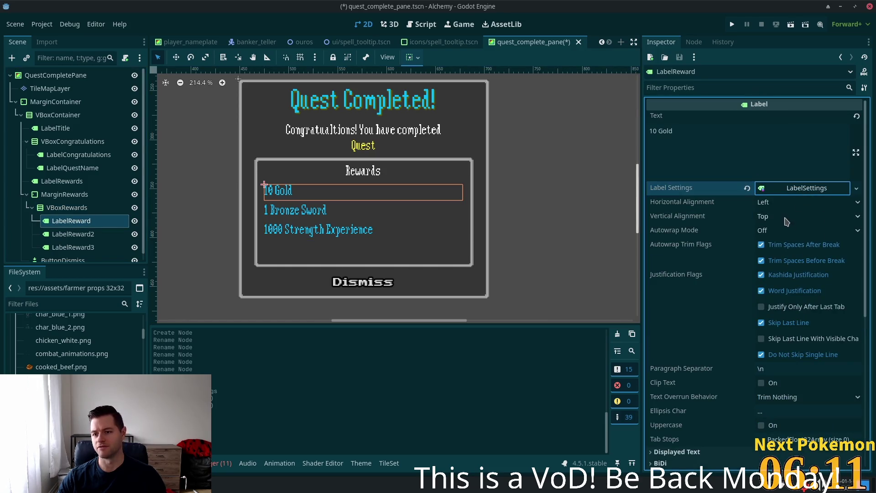
pyautogui.click(825, 192)
pyautogui.click(796, 275)
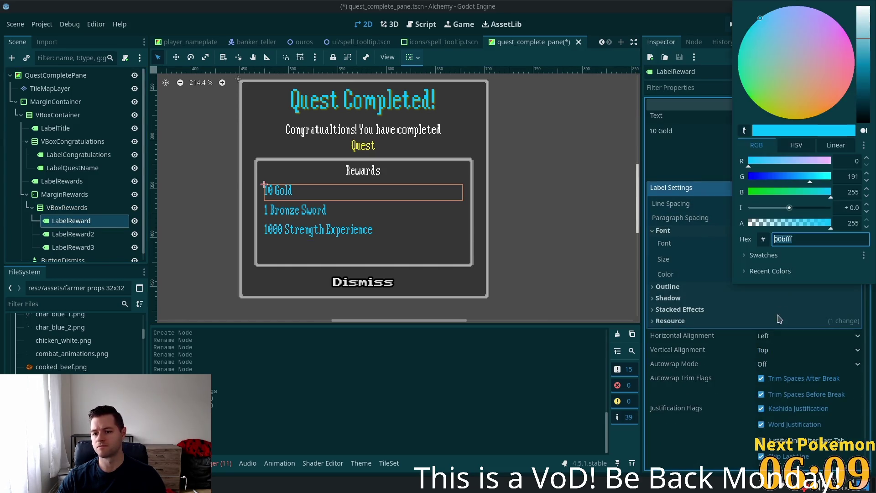
pyautogui.write('ffef22')
pyautogui.press('Return')
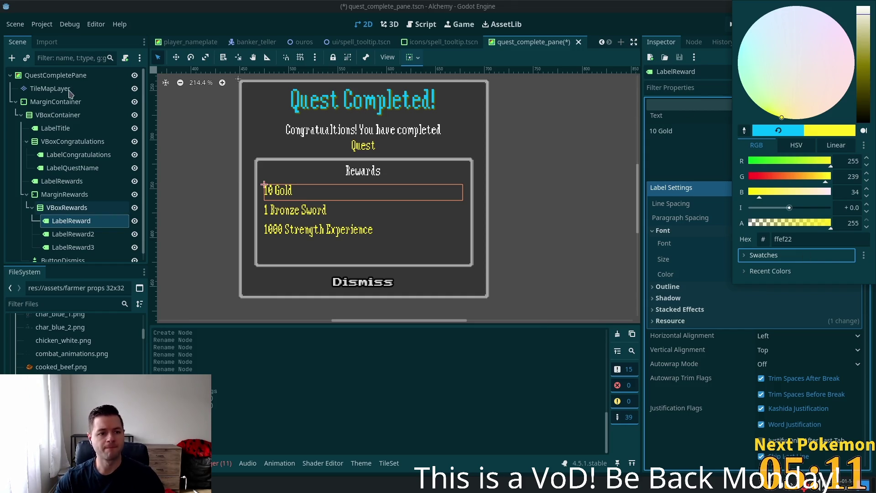
pyautogui.click(70, 90)
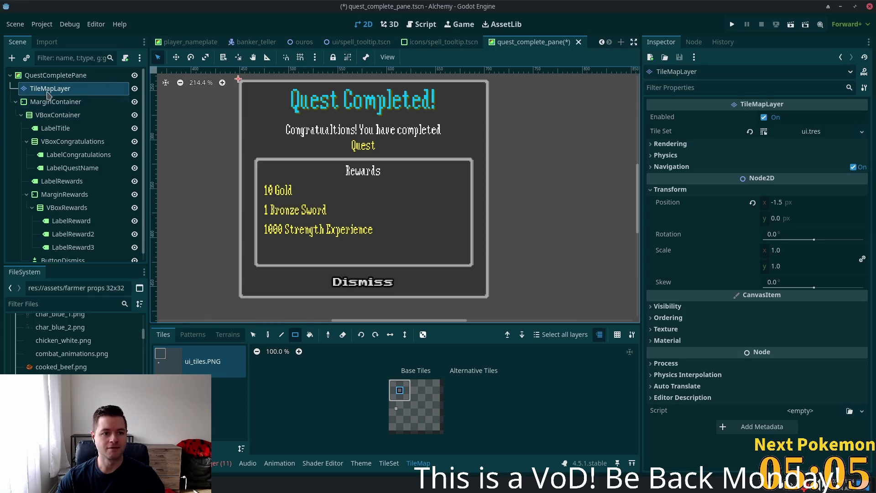
pyautogui.click(58, 115)
# Set the Quest Completed! title's shadow colour to 00bfff, then darken it to 005c7d.
pyautogui.click(56, 128)
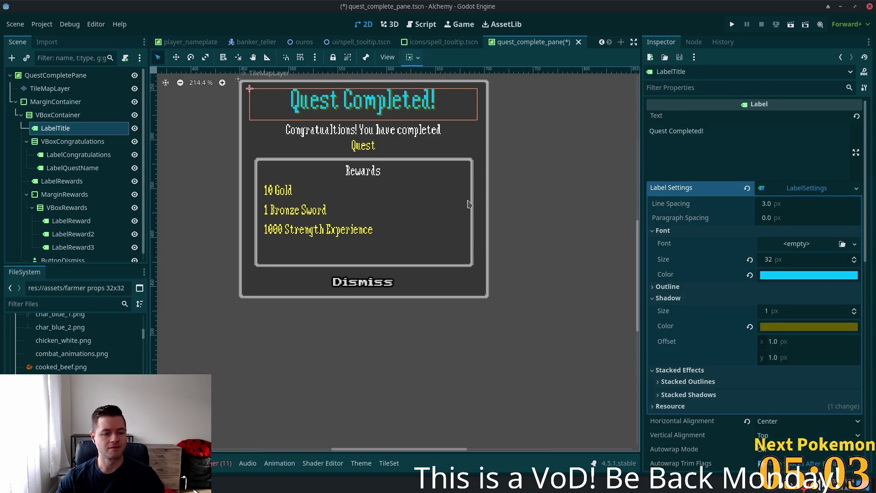
pyautogui.click(794, 275)
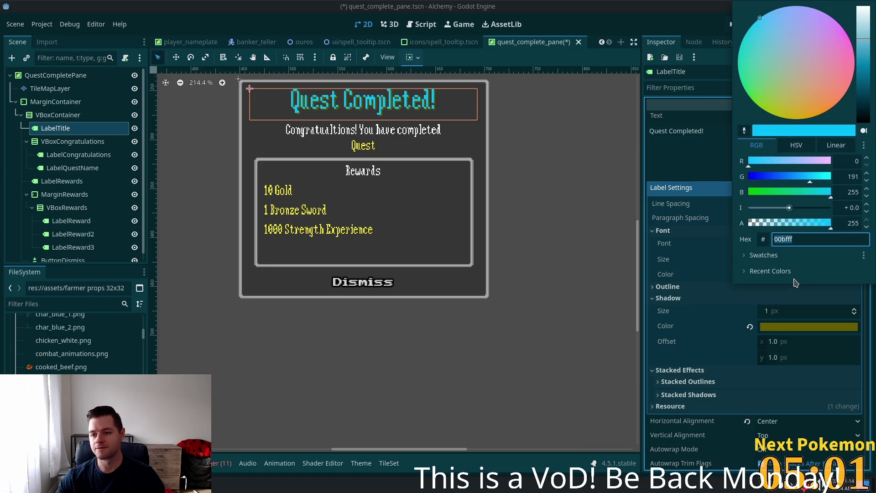
pyautogui.click(705, 335)
pyautogui.click(785, 276)
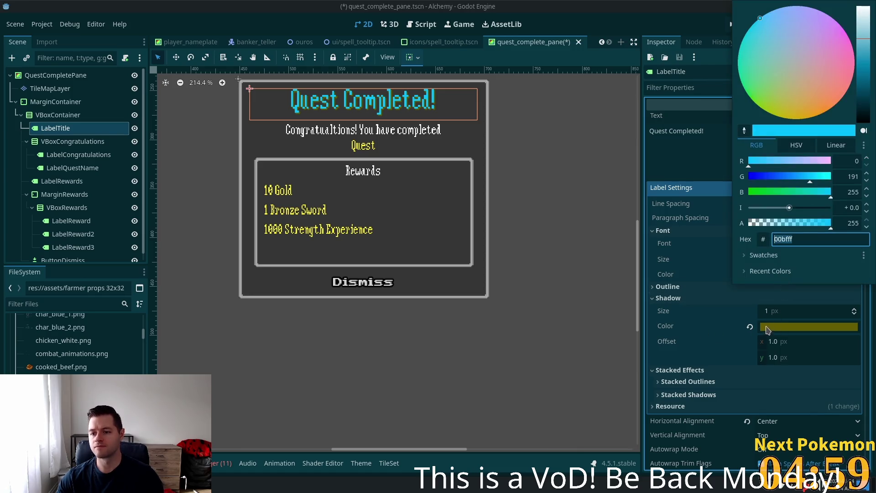
pyautogui.click(768, 328)
pyautogui.click(787, 326)
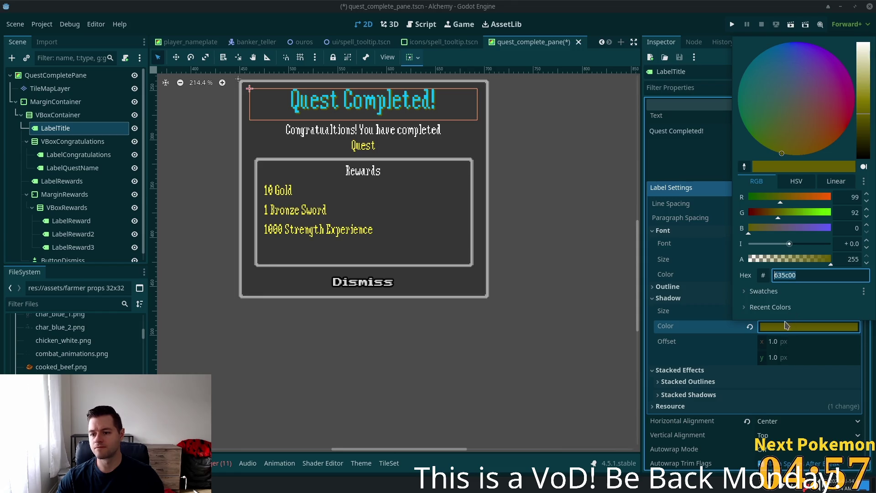
pyautogui.write('00bfff')
pyautogui.press('Tab')
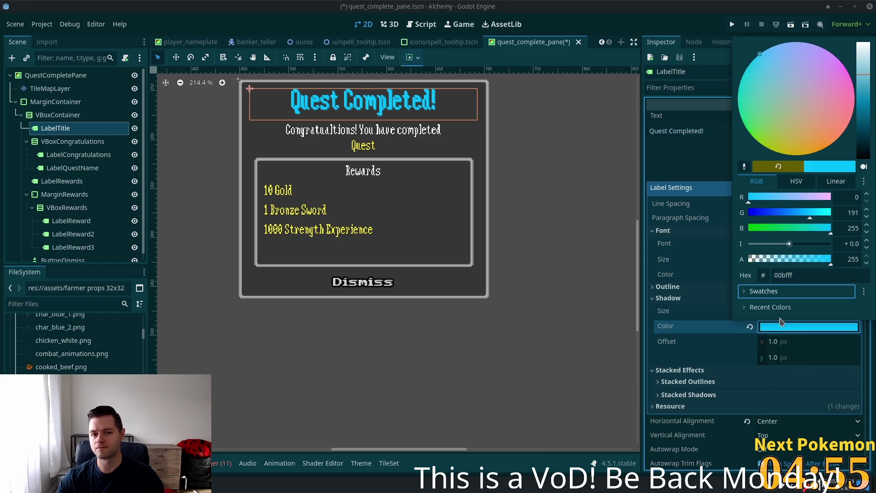
pyautogui.moveTo(864, 109)
pyautogui.mouseDown()
pyautogui.moveTo(862, 127)
pyautogui.moveTo(860, 43)
pyautogui.moveTo(850, 138)
pyautogui.moveTo(845, 112)
pyautogui.moveTo(843, 120)
pyautogui.mouseUp()
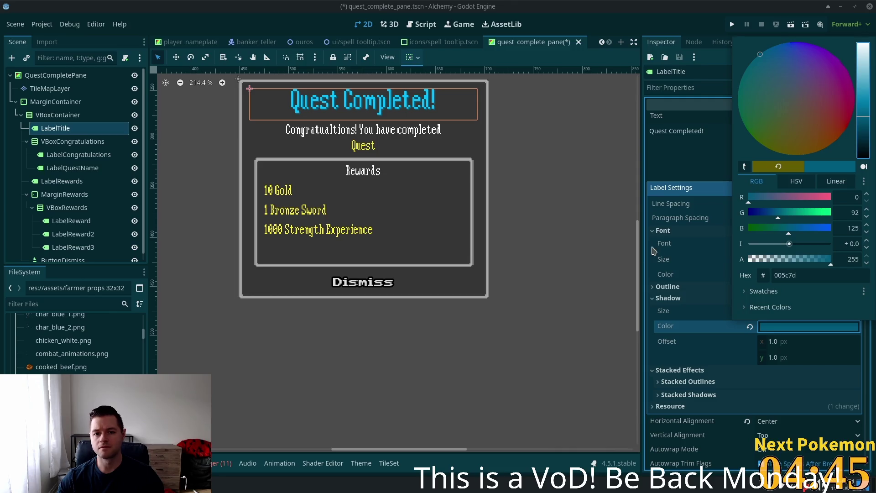
pyautogui.click(664, 346)
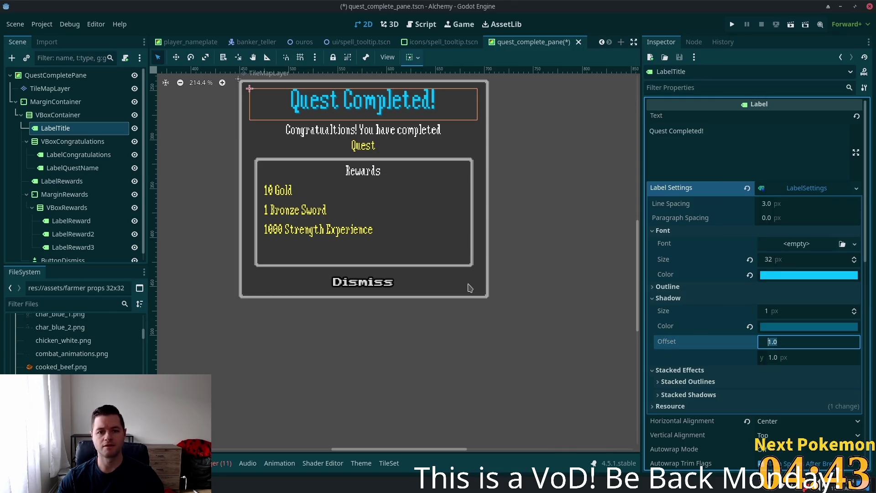
# Save the quest_complete_pane scene with Ctrl+S.
pyautogui.hotkey('ctrl', 's')
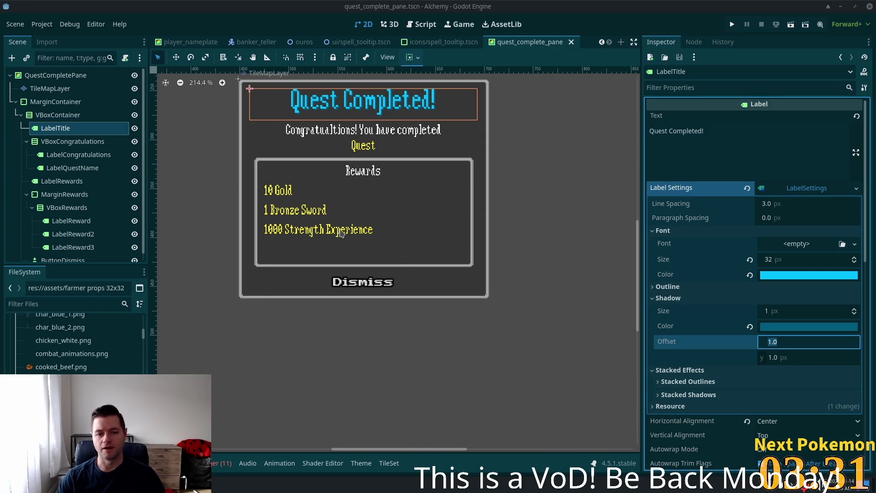
pyautogui.scroll(-1, 69, 207)
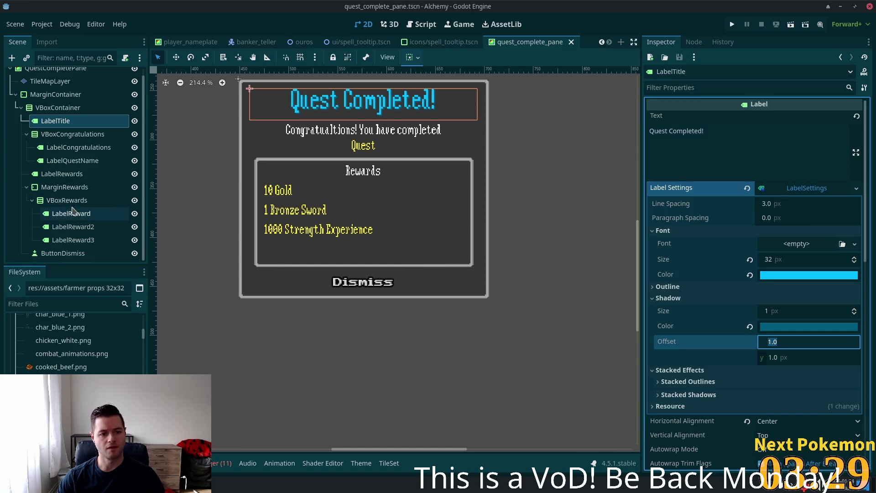
pyautogui.click(72, 212)
pyautogui.scroll(-3, 388, 231)
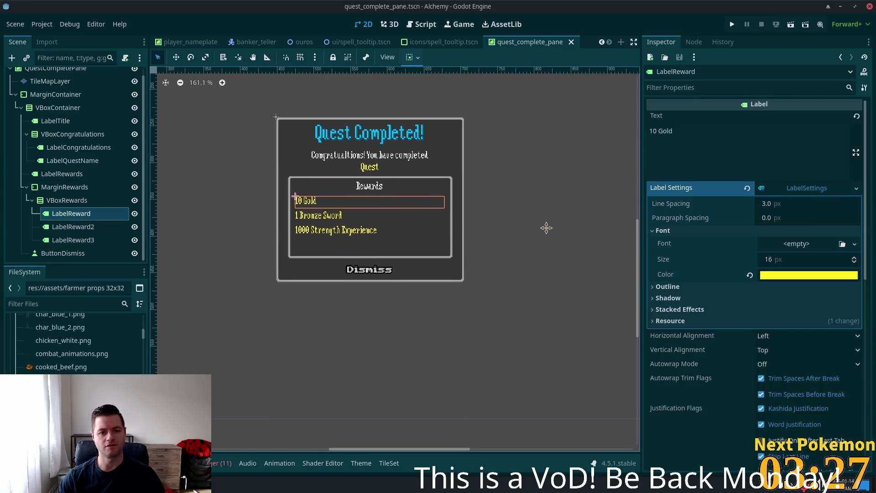
pyautogui.scroll(5, 546, 227)
pyautogui.scroll(-2, 566, 287)
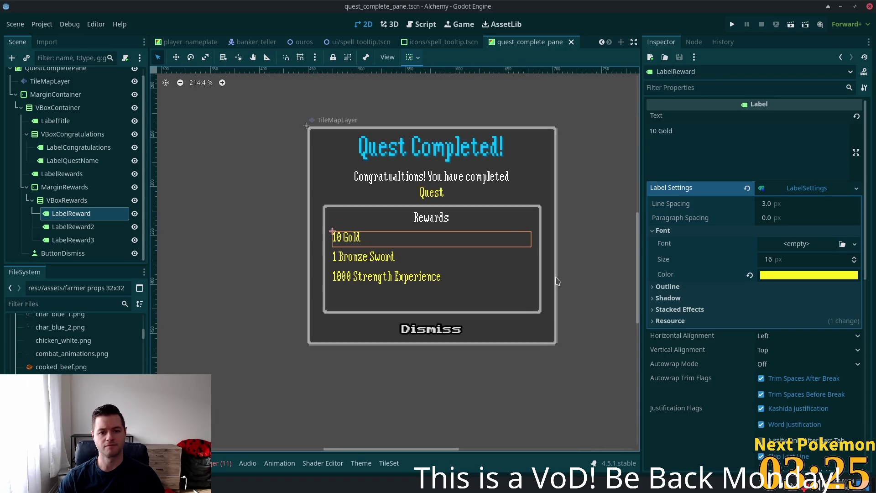
pyautogui.scroll(1, 552, 275)
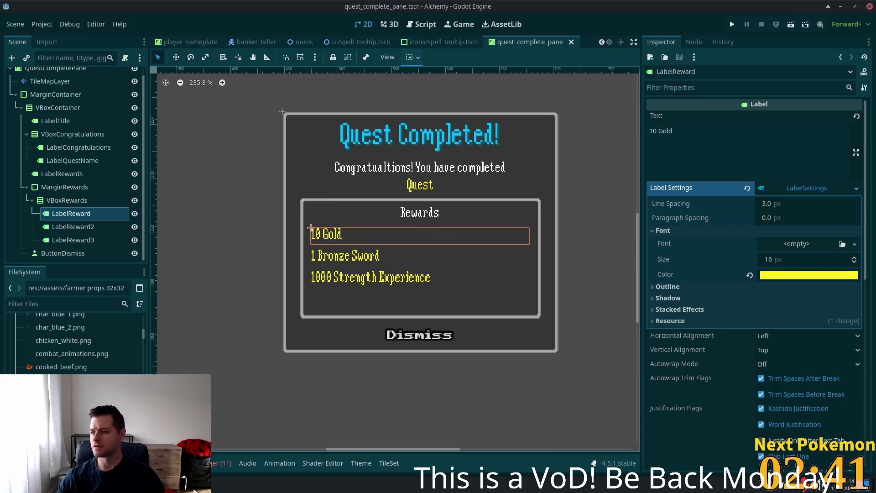
pyautogui.scroll(-2, 307, 240)
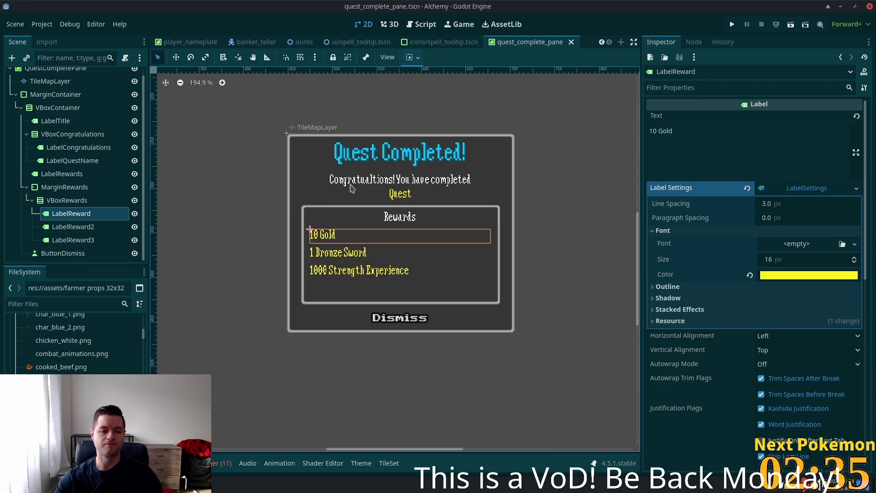
pyautogui.hotkey('ctrl', 'a')
# Save the LabelReward branch as its own scene, label_reward.tscn, in res://ui.
pyautogui.write('label')
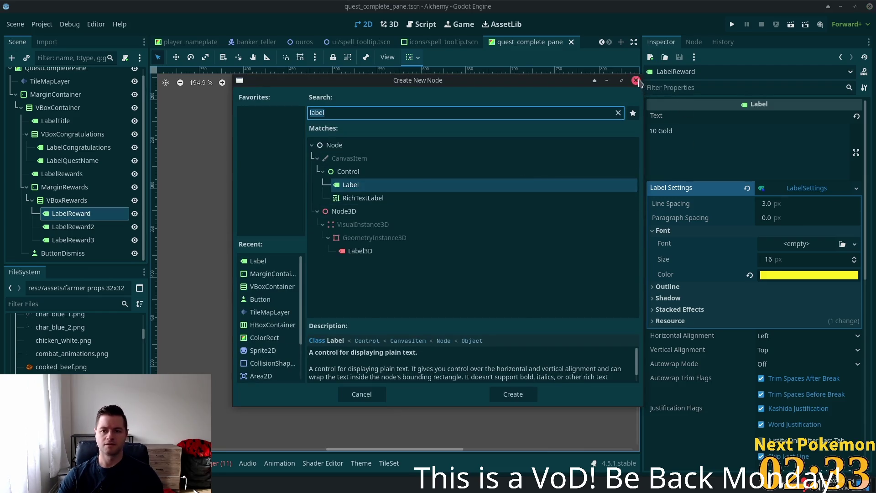
pyautogui.click(636, 81)
pyautogui.rightClick(61, 214)
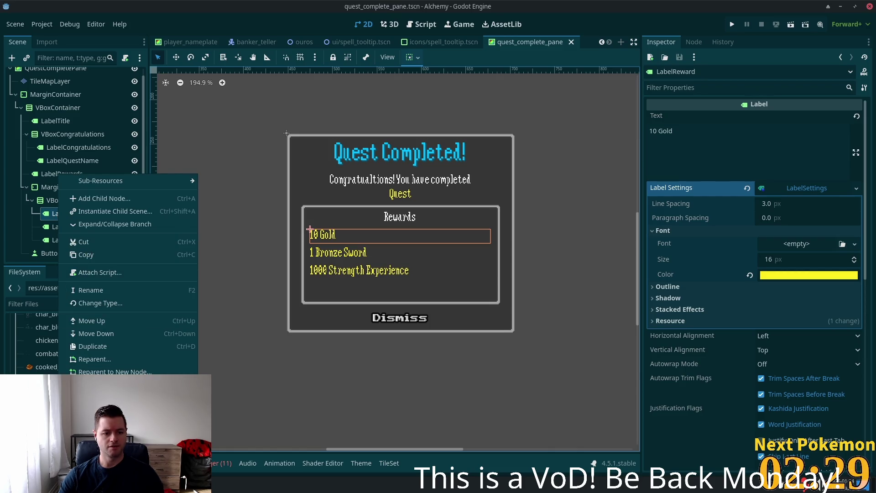
pyautogui.click(109, 385)
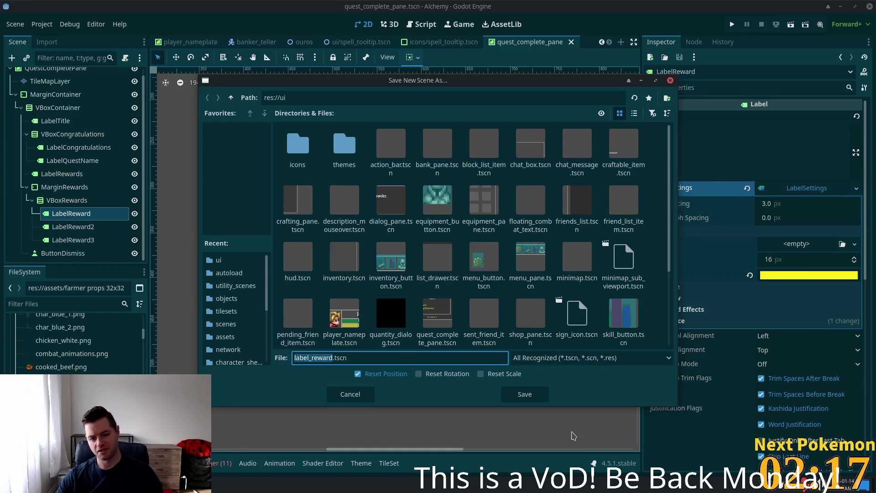
pyautogui.click(524, 395)
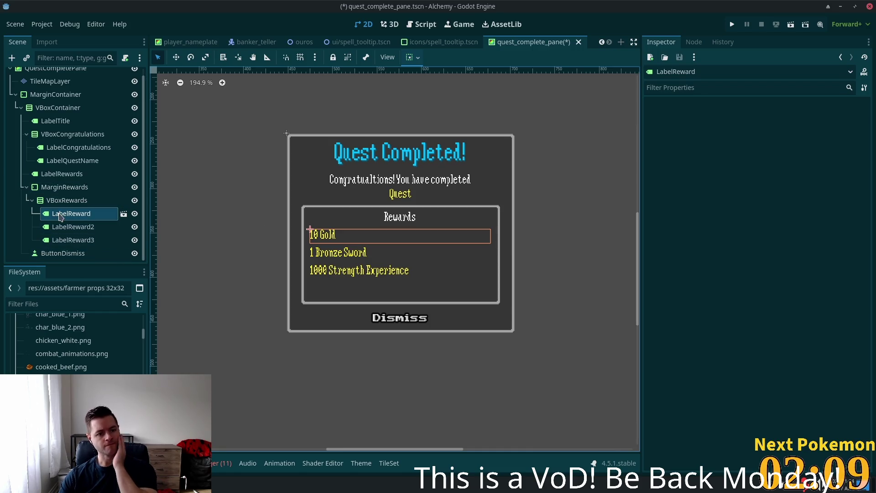
pyautogui.scroll(1, 68, 203)
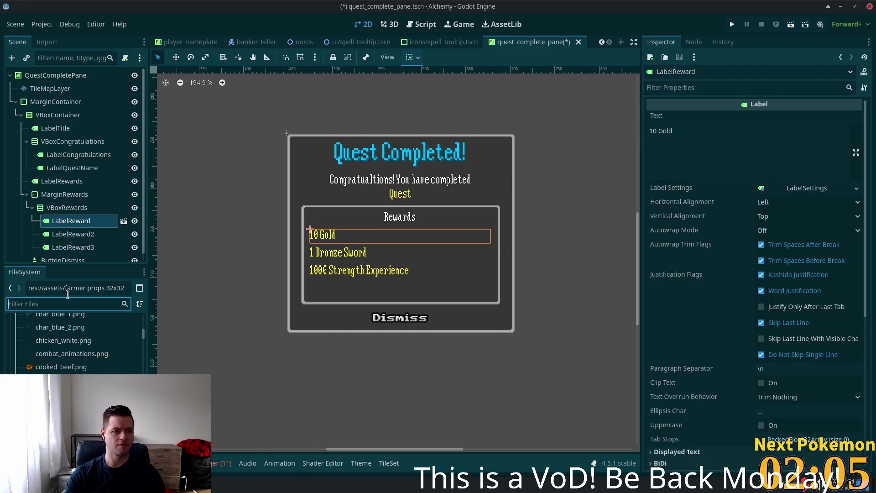
# Attach a new quest_complete_pane.gd script to the QuestCompletePane root node.
pyautogui.click(55, 75)
pyautogui.click(125, 58)
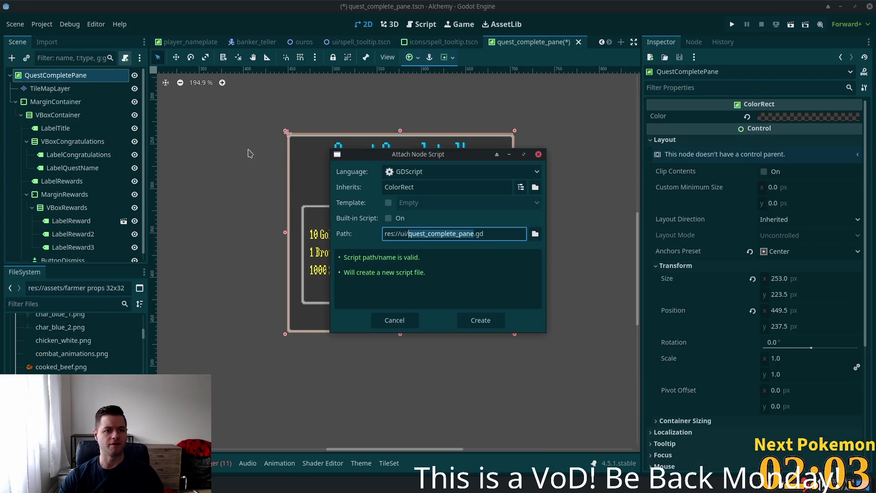
pyautogui.click(477, 319)
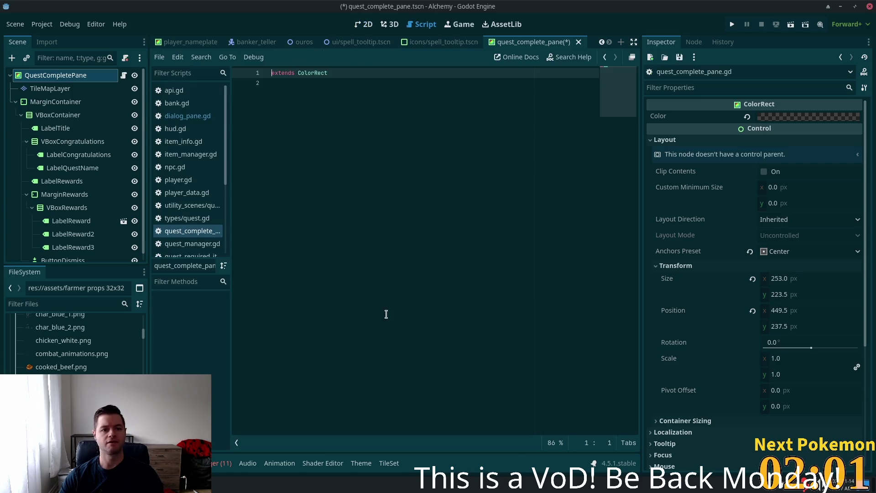
pyautogui.click(354, 157)
pyautogui.press('Return')
pyautogui.click(54, 304)
pyautogui.write('labe')
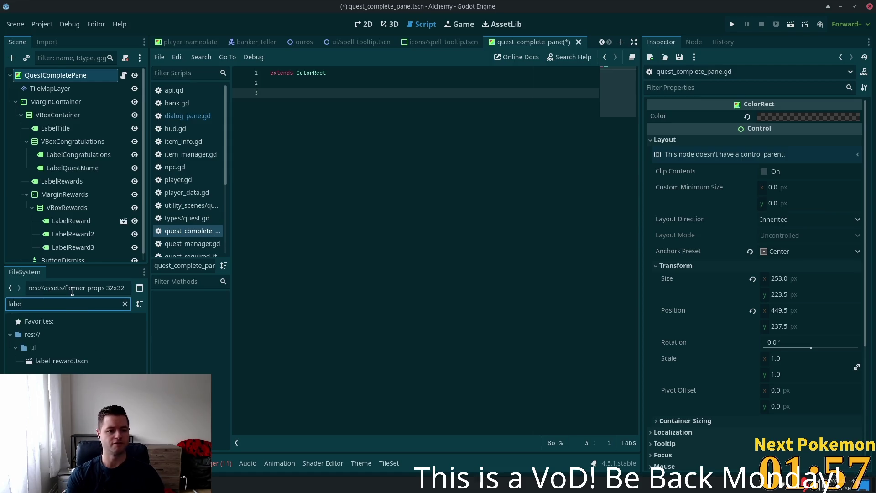
pyautogui.write('l')
pyautogui.moveTo(61, 360); pyautogui.dragTo(318, 93)
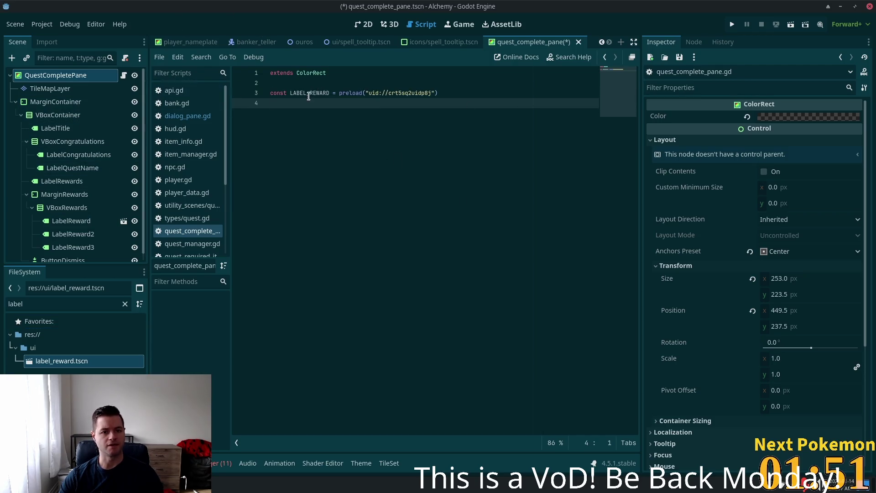
pyautogui.press('Return')
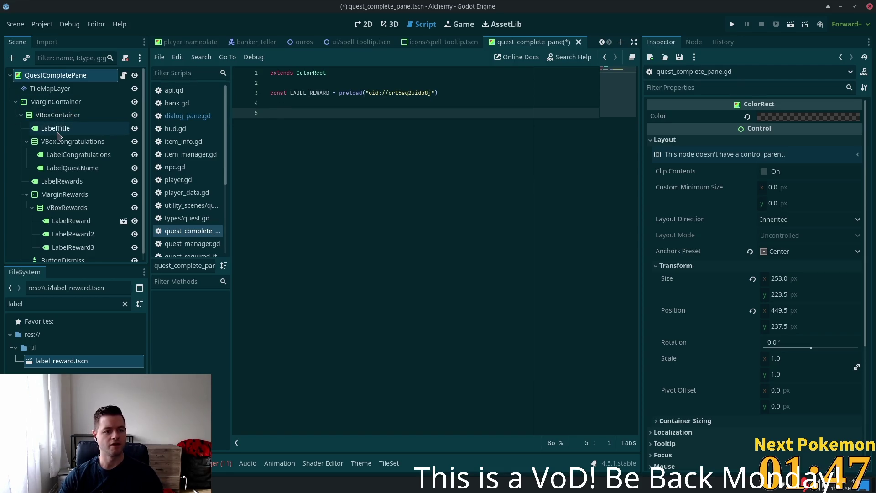
pyautogui.click(72, 131)
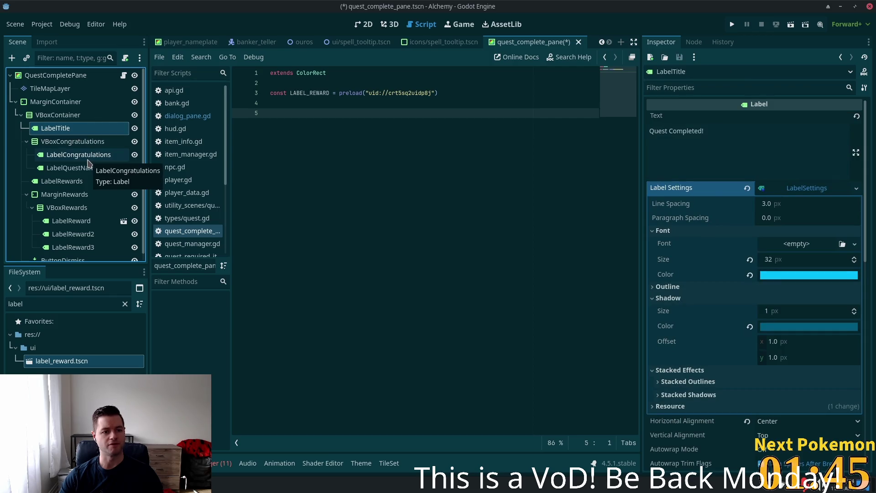
pyautogui.keyDown('ctrl'); pyautogui.click(87, 167); pyautogui.keyUp('ctrl')
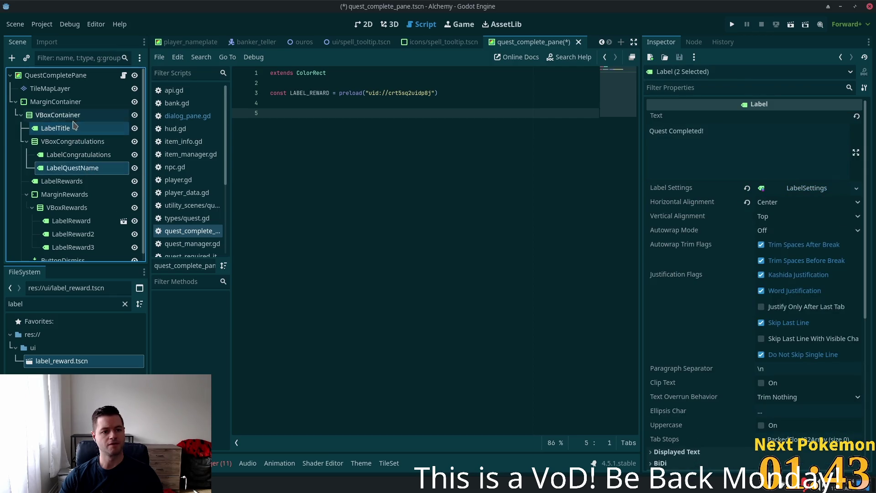
pyautogui.moveTo(93, 130); pyautogui.dragTo(337, 120)
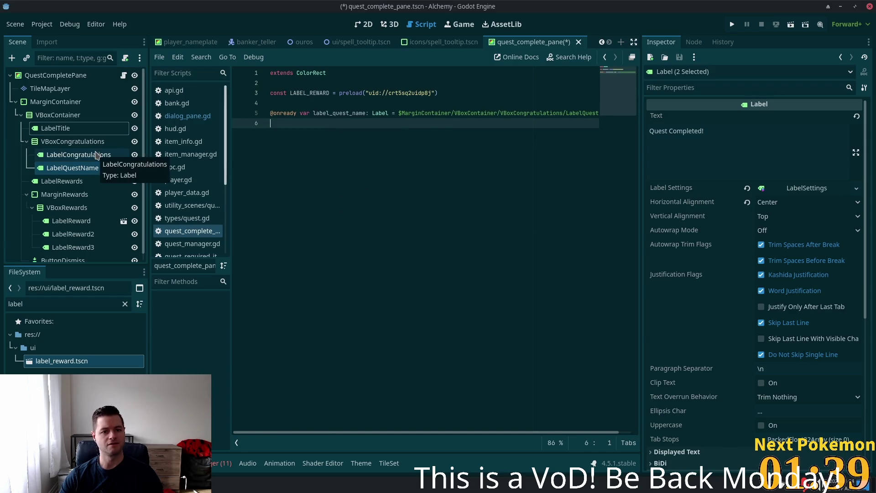
pyautogui.hotkey('ctrl', 'z')
pyautogui.moveTo(55, 128)
pyautogui.mouseDown()
pyautogui.moveTo(46, 129)
pyautogui.moveTo(296, 114)
pyautogui.mouseUp()
pyautogui.moveTo(64, 168)
pyautogui.mouseDown()
pyautogui.moveTo(222, 141)
pyautogui.moveTo(245, 148)
pyautogui.mouseUp()
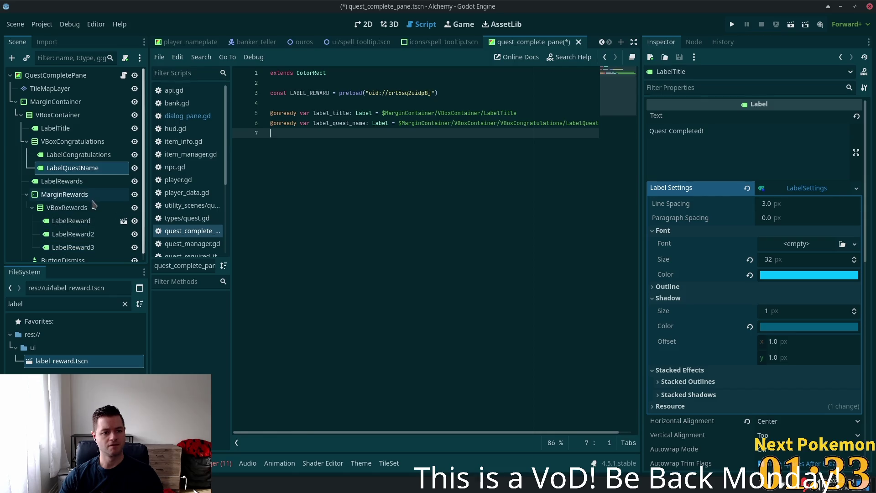
pyautogui.scroll(-1, 76, 189)
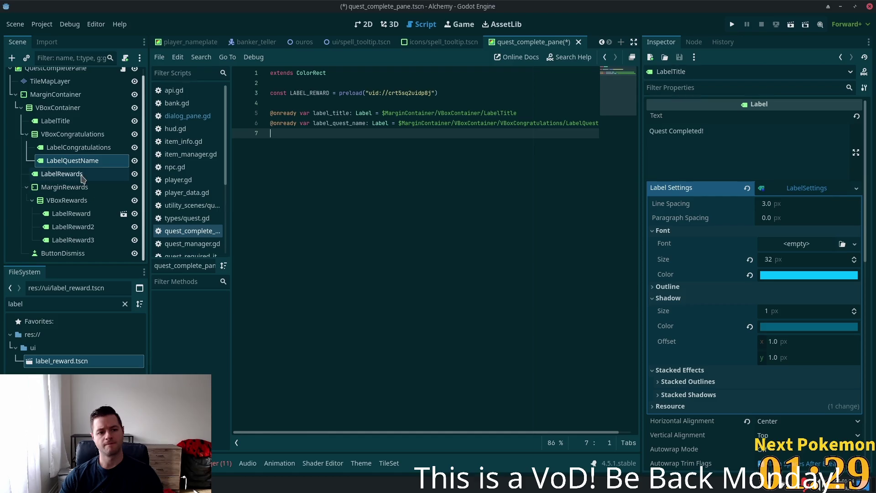
pyautogui.moveTo(73, 204)
pyautogui.mouseDown()
pyautogui.moveTo(204, 168)
pyautogui.moveTo(285, 160)
pyautogui.mouseUp()
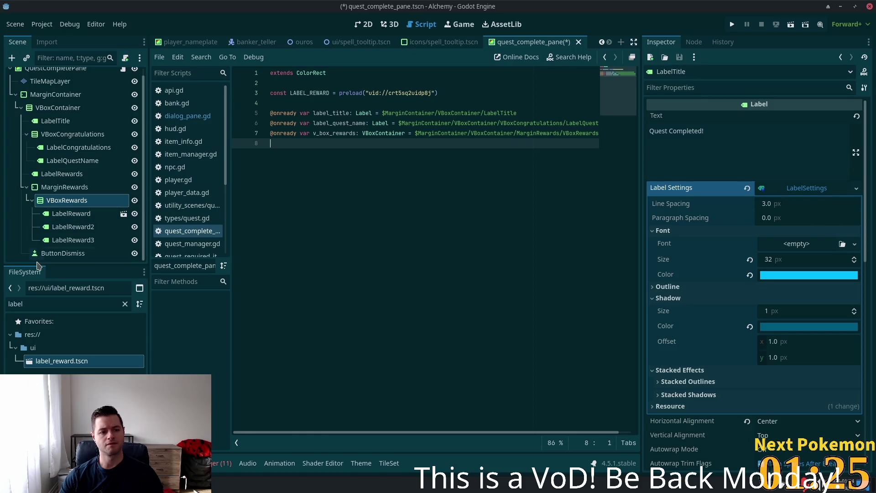
pyautogui.moveTo(40, 256); pyautogui.dragTo(280, 163)
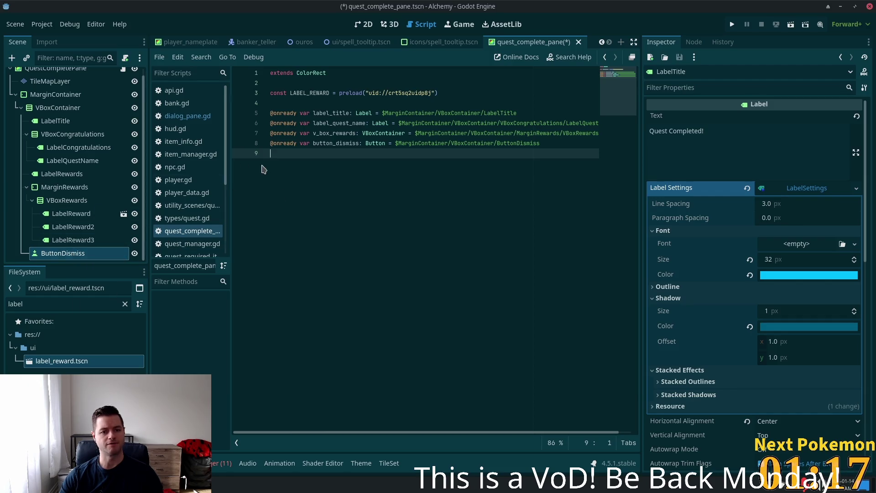
pyautogui.hotkey('shift', 'Up')
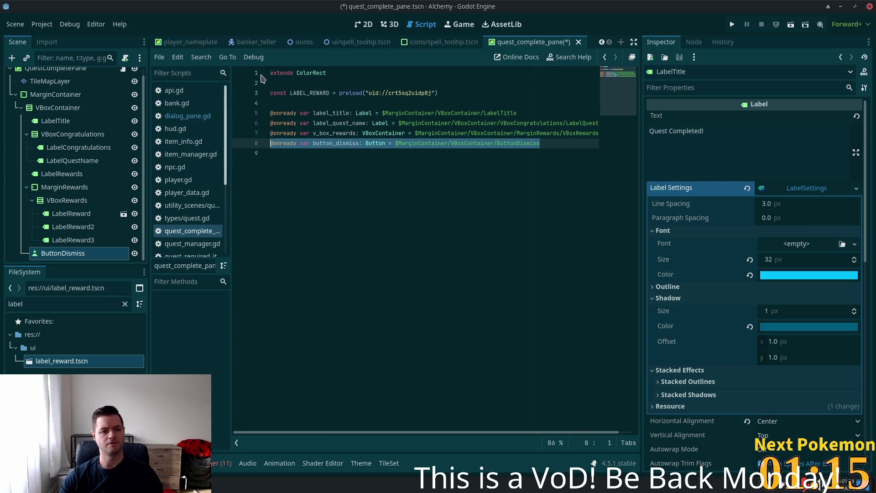
pyautogui.press('BackSpace')
pyautogui.press('Left')
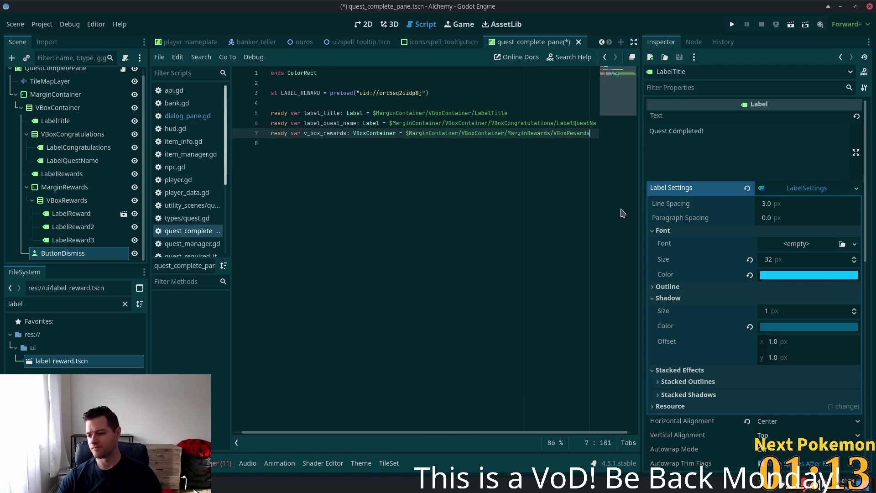
# Save the scene and add a blank line after the references.
pyautogui.hscroll(-2, 343, 425)
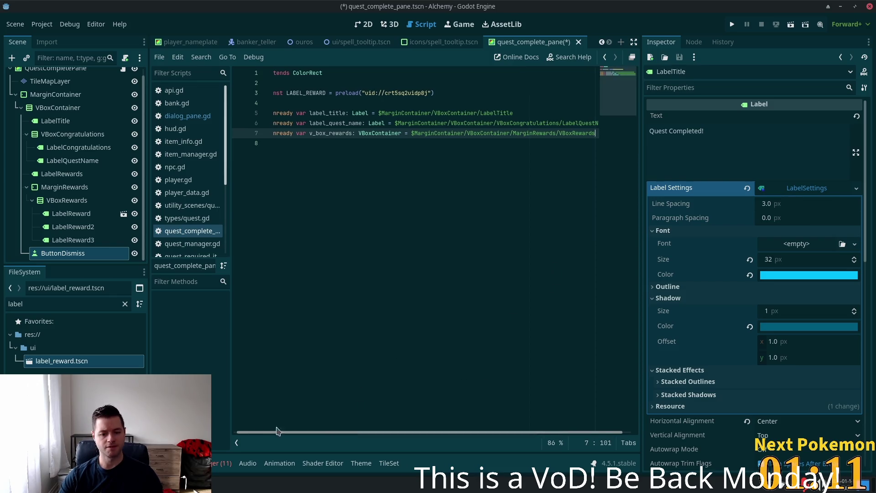
pyautogui.scroll(1, 142, 110)
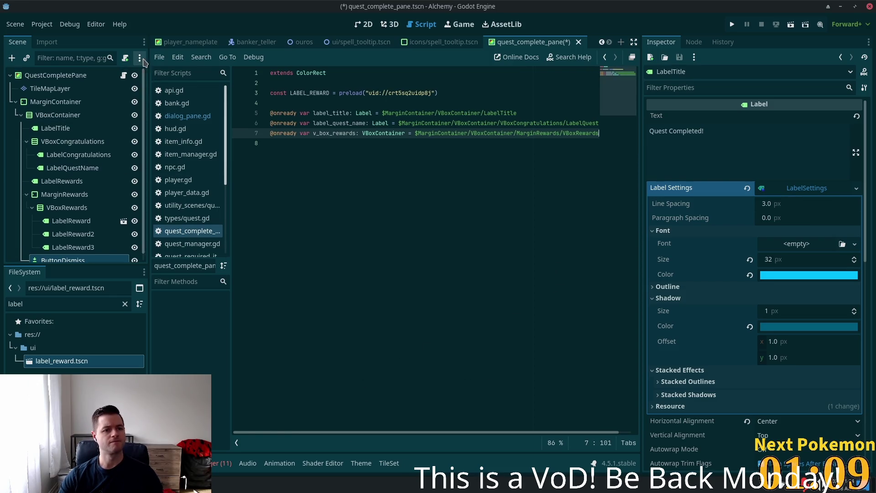
pyautogui.click(456, 219)
pyautogui.hotkey('ctrl', 's')
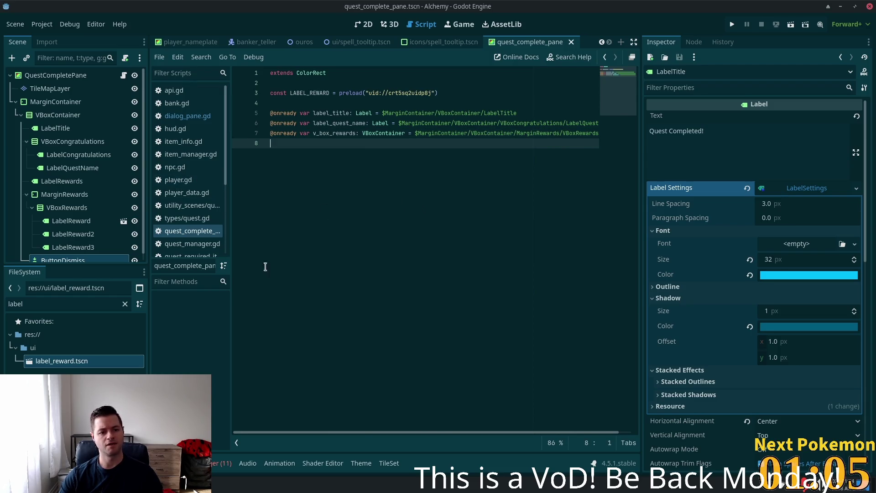
pyautogui.press('Return')
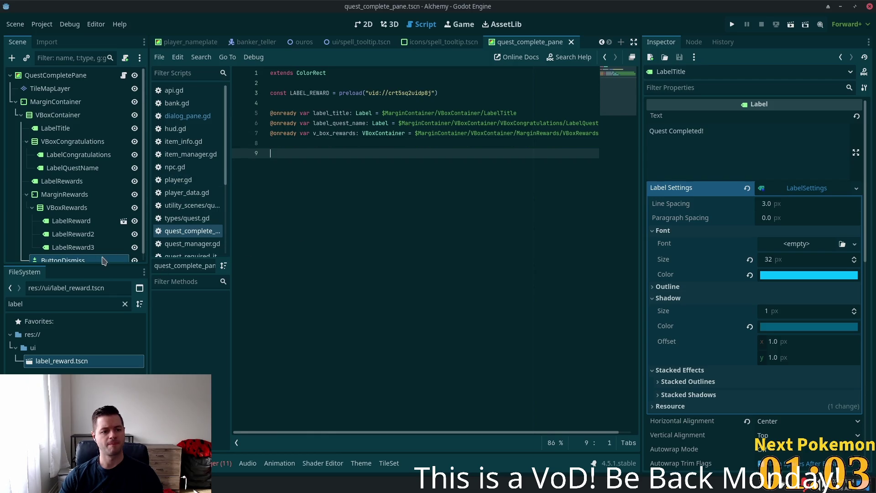
pyautogui.scroll(-1, 85, 219)
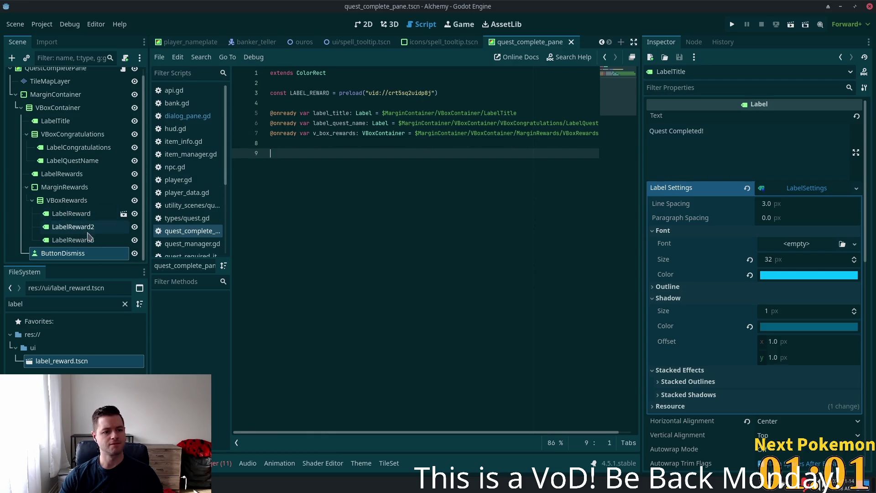
pyautogui.click(693, 42)
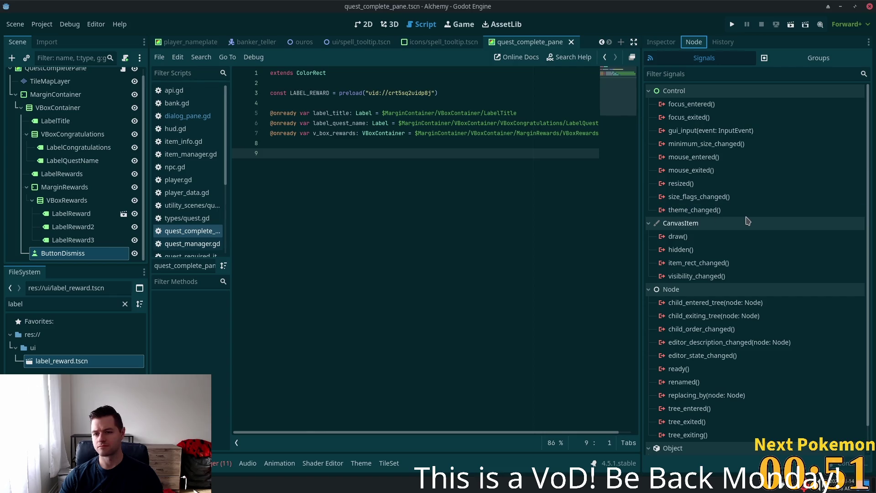
# View ButtonDismiss's signals, including pressed, in the Node dock.
pyautogui.click(680, 131)
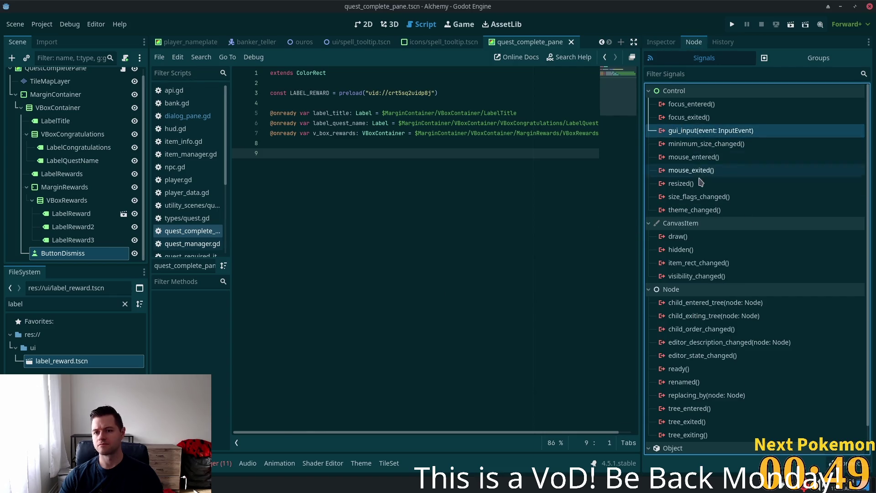
pyautogui.click(66, 201)
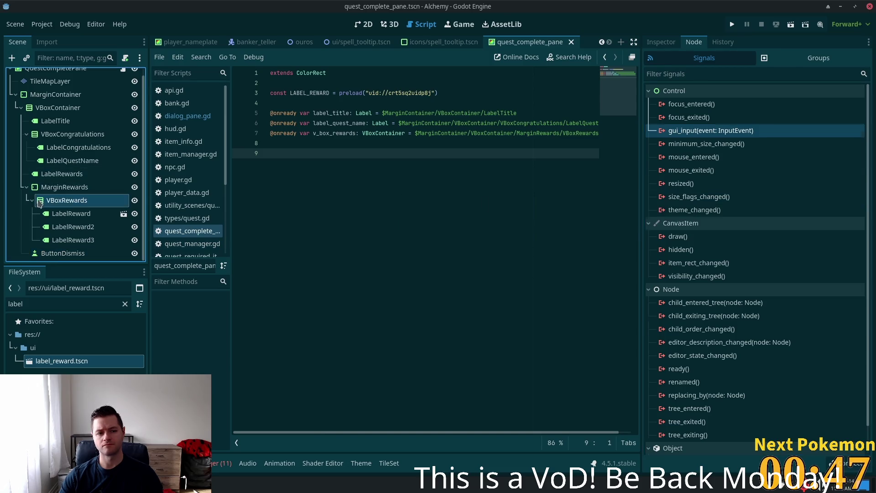
pyautogui.click(57, 254)
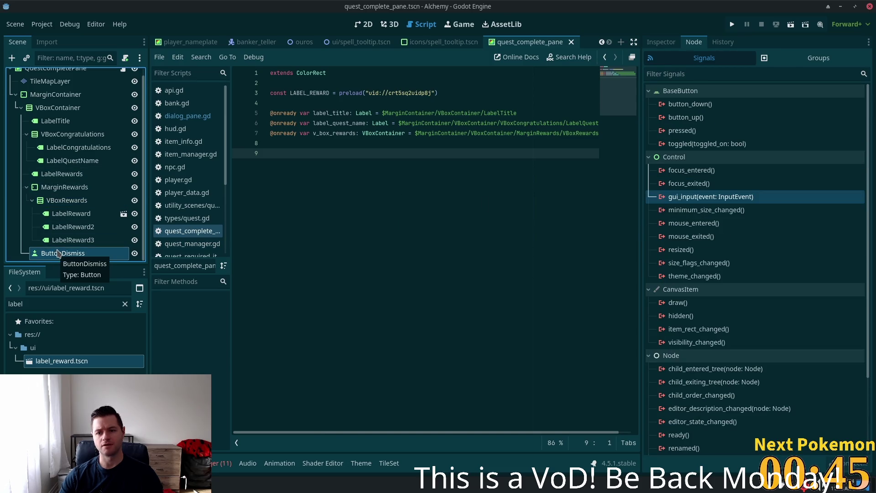
pyautogui.click(691, 170)
pyautogui.click(682, 130)
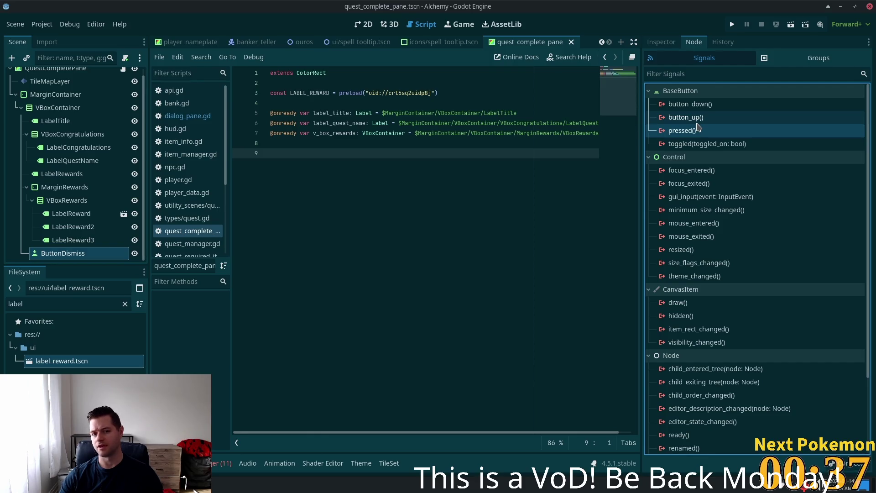
pyautogui.click(697, 129)
pyautogui.moveTo(323, 113); pyautogui.dragTo(359, 133)
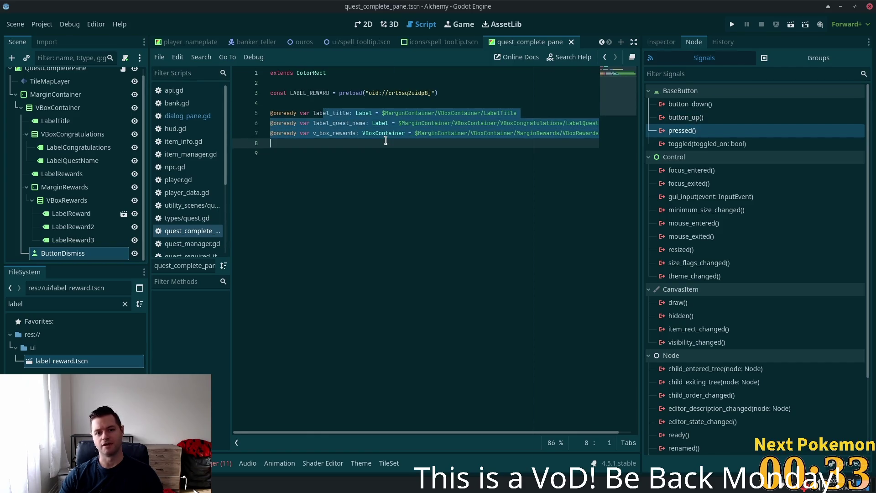
pyautogui.click(372, 154)
pyautogui.moveTo(264, 114); pyautogui.dragTo(353, 123)
pyautogui.moveTo(279, 113); pyautogui.dragTo(315, 134)
pyautogui.scroll(1, 57, 103)
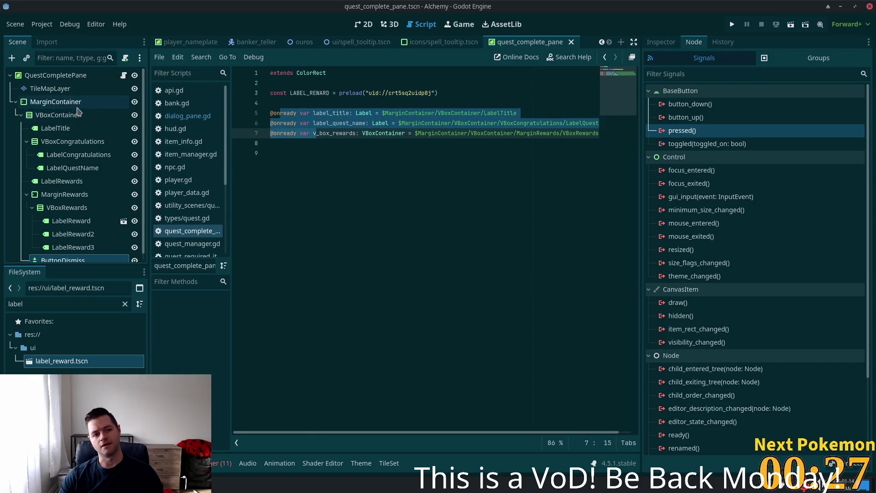
# Select LabelReward, LabelReward2 and LabelReward3 together in the Scene dock.
pyautogui.click(53, 75)
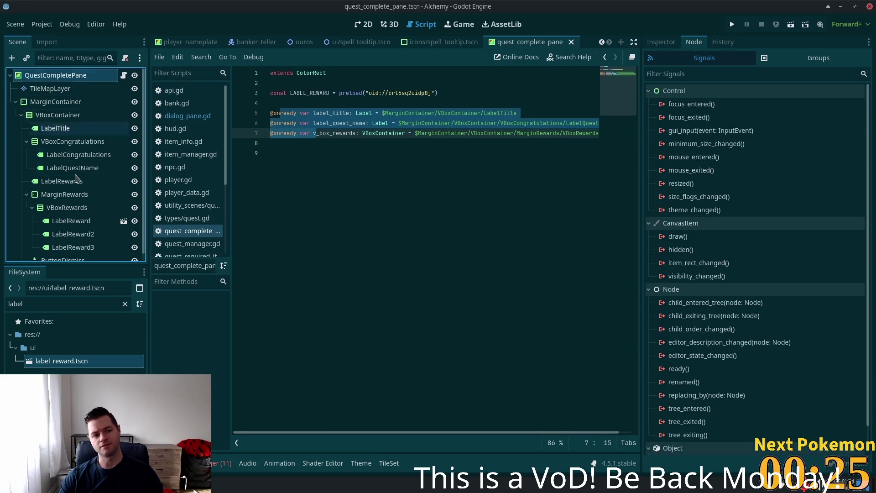
pyautogui.click(71, 220)
pyautogui.scroll(-1, 94, 246)
pyautogui.keyDown('shift'); pyautogui.click(77, 240); pyautogui.keyUp('shift')
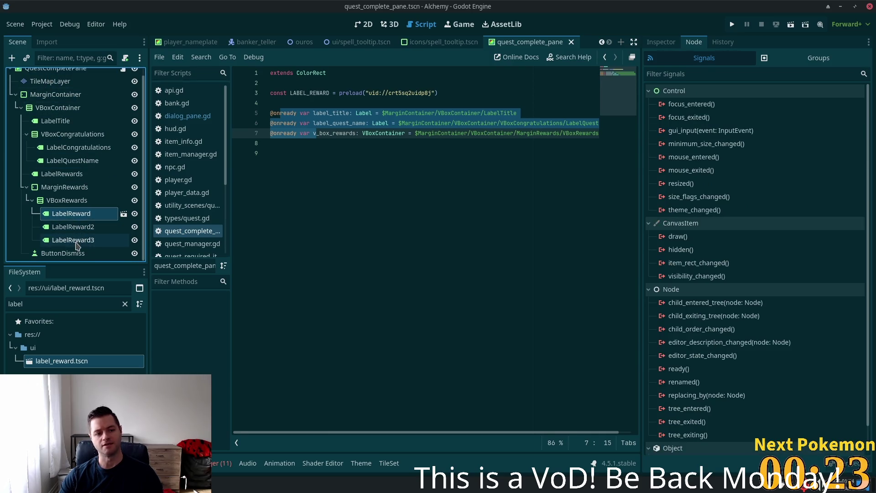
# Delete the three LabelReward nodes and select the LABEL_REWARD preload line.
pyautogui.press('Delete')
pyautogui.click(477, 266)
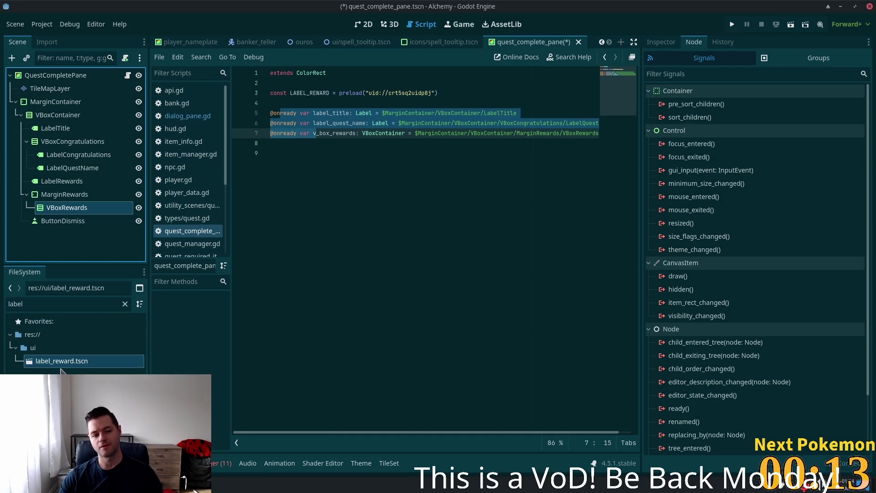
pyautogui.click(395, 93)
pyautogui.moveTo(438, 92); pyautogui.dragTo(270, 93)
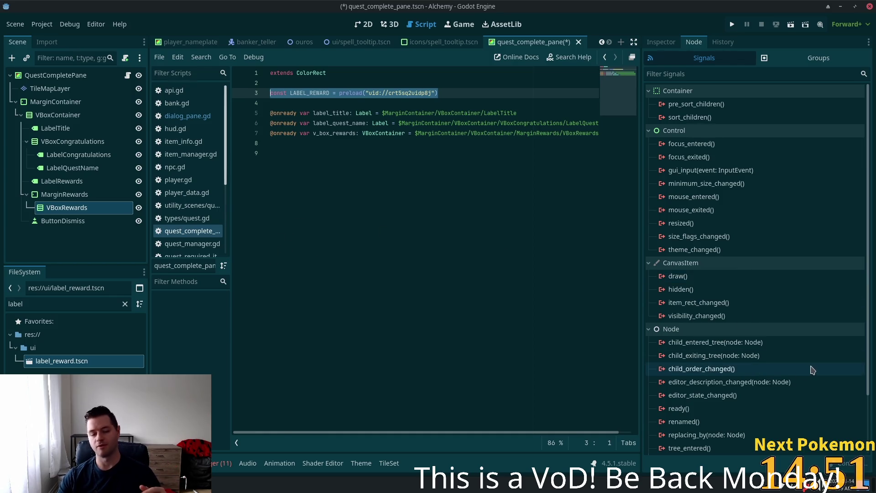
pyautogui.moveTo(780, 306)
pyautogui.moveTo(779, 282)
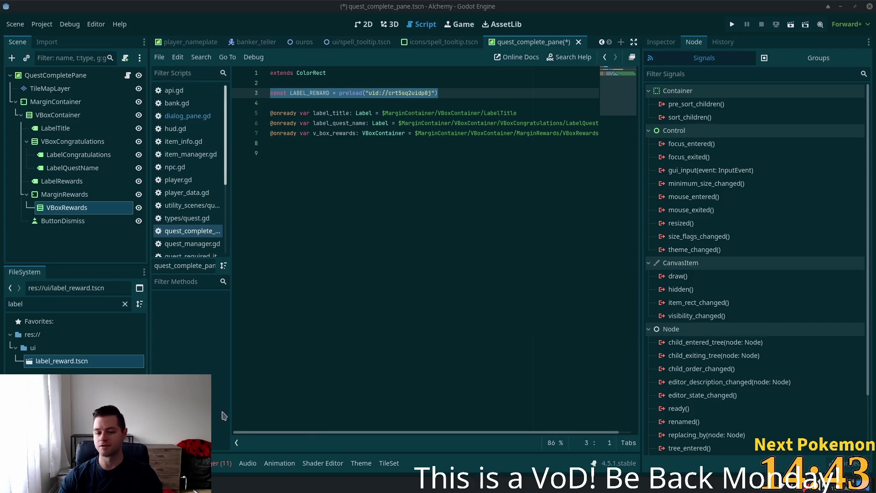
# Search the Pokémon Community Game popout for 'toge' to find Togepi.
pyautogui.hotkey('alt', 'Tab')
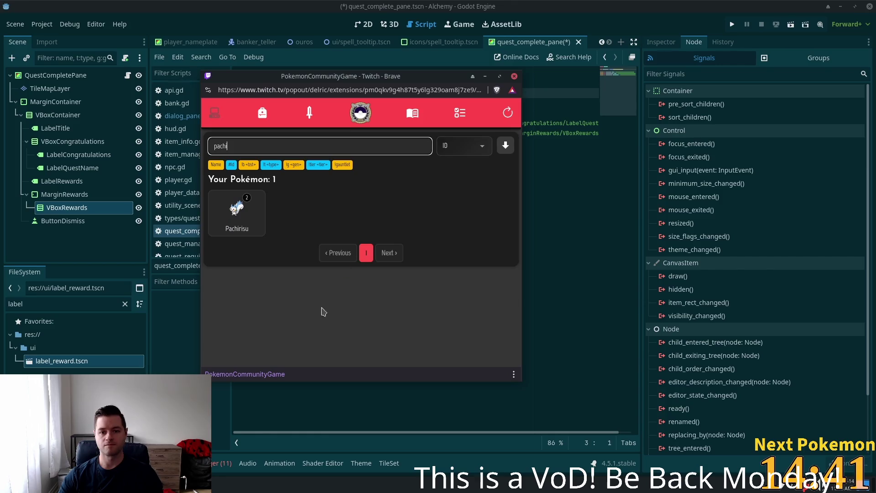
pyautogui.hotkey('ctrl', 'a')
pyautogui.write('toge')
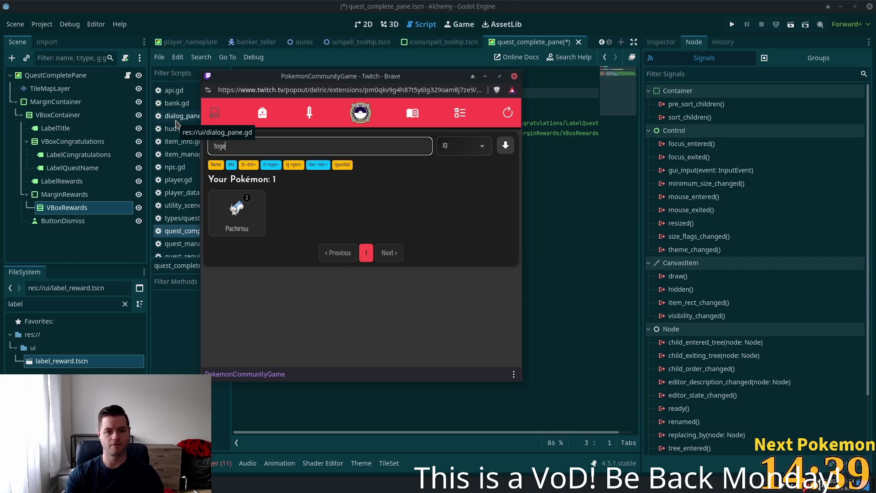
pyautogui.press('Return')
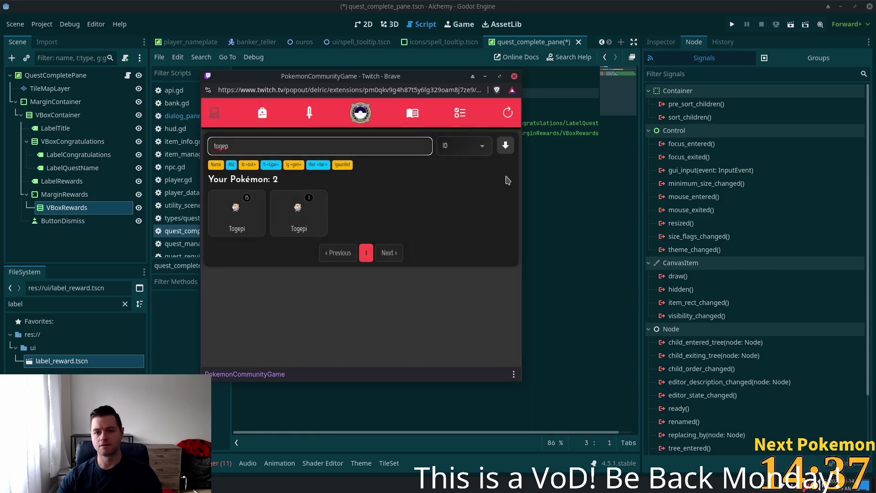
# Clear the Pokémon search field and return to the Godot editor.
pyautogui.hotkey('alt', 'Tab')
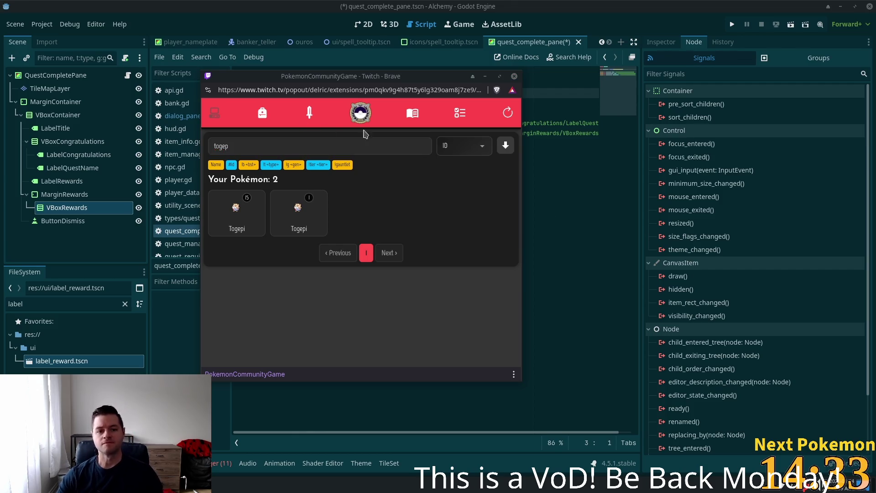
pyautogui.doubleClick(401, 146)
pyautogui.press('BackSpace')
pyautogui.click(611, 4)
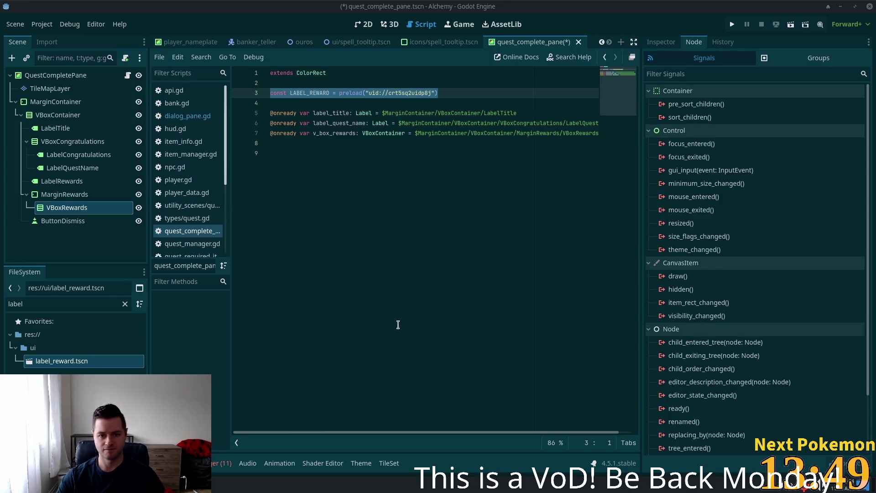
# Connect ButtonDismiss's button_up signal to a new _on_button_dismiss_button_up() handler.
pyautogui.click(345, 228)
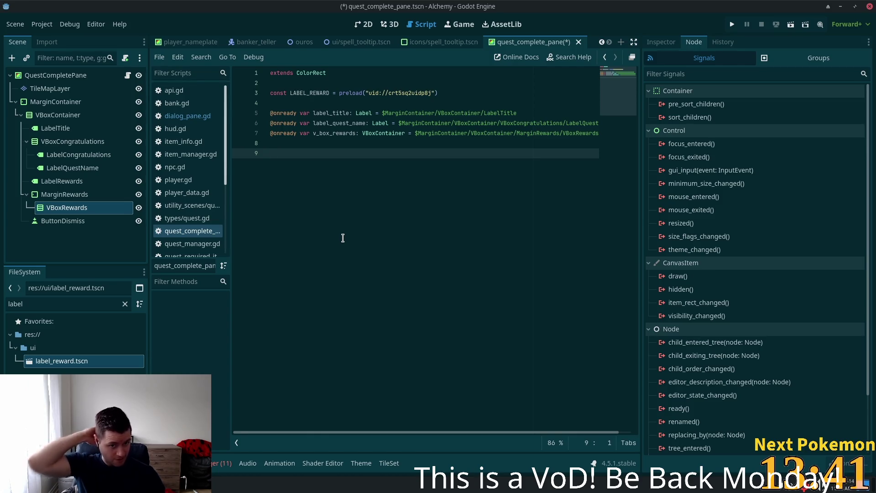
pyautogui.click(63, 221)
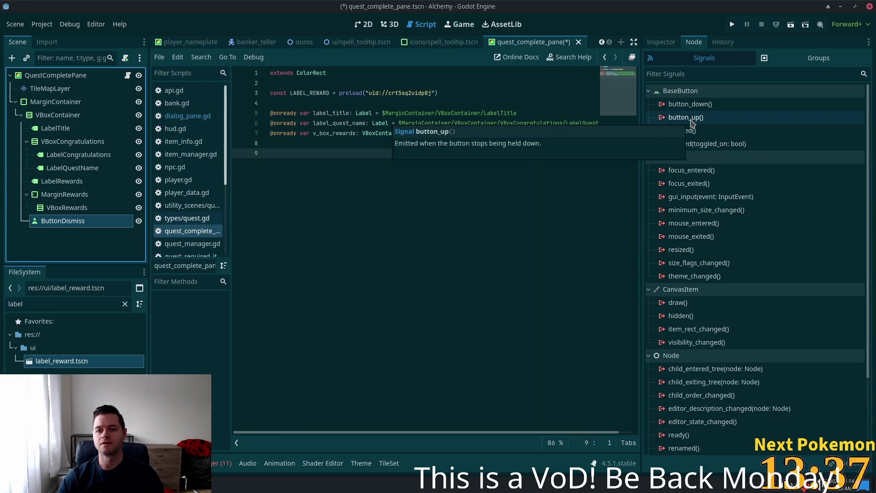
pyautogui.doubleClick(690, 120)
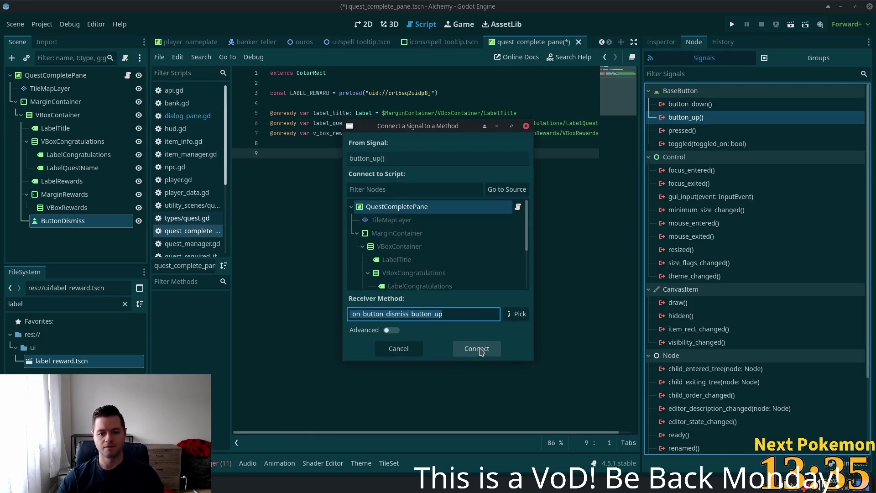
pyautogui.click(476, 348)
pyautogui.click(443, 173)
pyautogui.moveTo(422, 185); pyautogui.dragTo(286, 183)
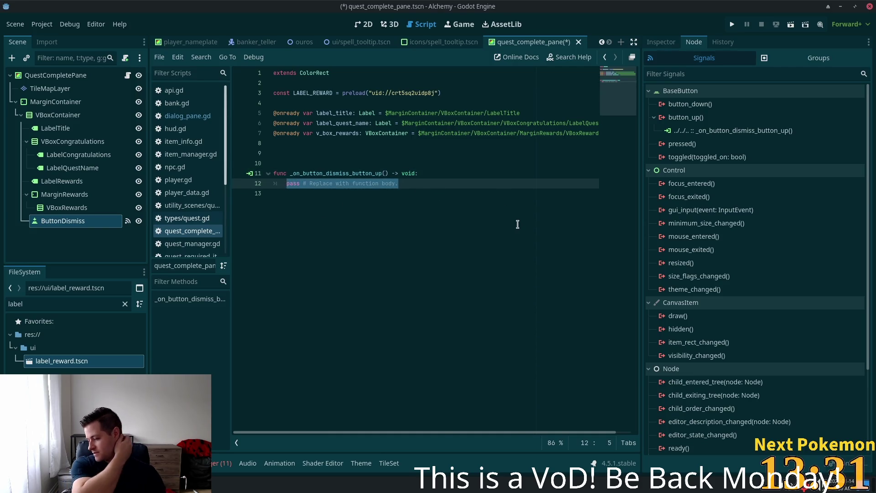
# Save the quest complete pane script, then open and dismiss the quick file search.
pyautogui.hotkey('ctrl', 's')
pyautogui.click(432, 153)
pyautogui.hotkey('alt', 'shift', 'o')
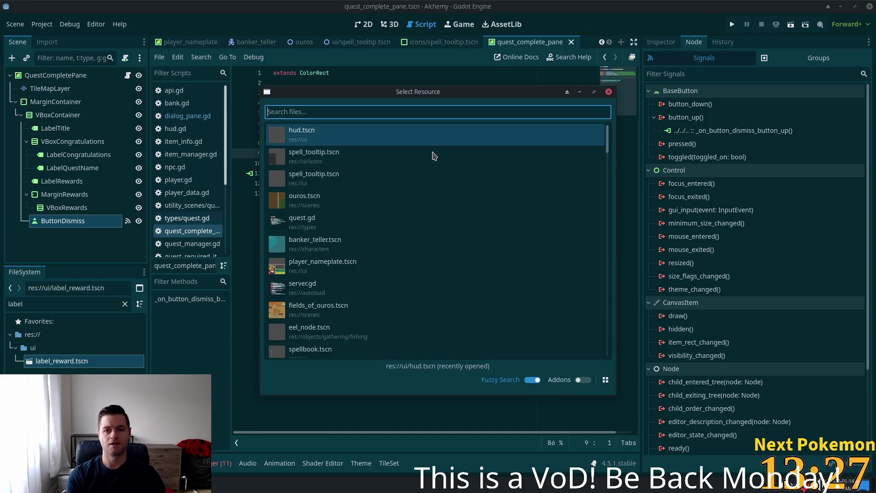
pyautogui.press('Escape')
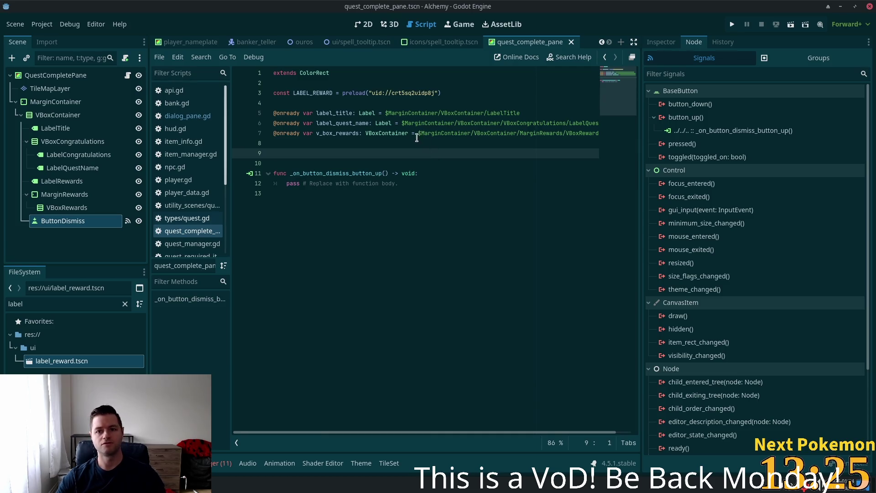
# Open quest_complete_pane.gd in Cursor via the quick file search.
pyautogui.hotkey('alt', 'Tab')
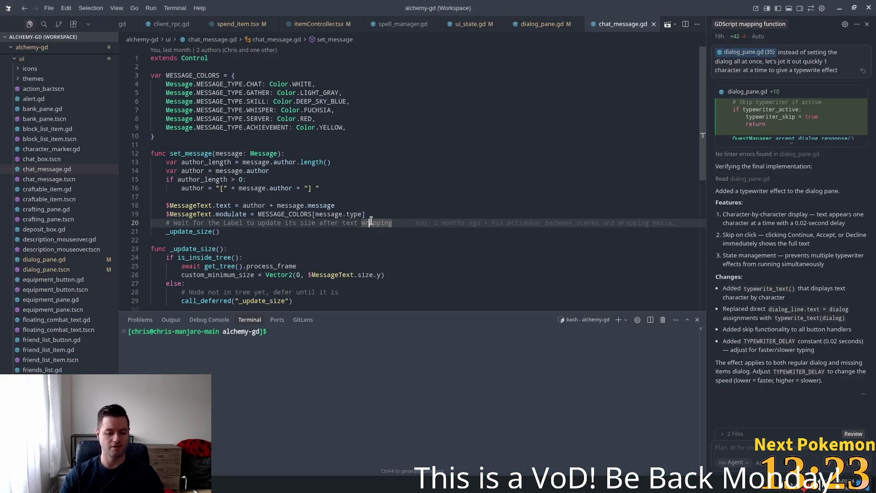
pyautogui.hotkey('ctrl', 'p')
pyautogui.write('quest_')
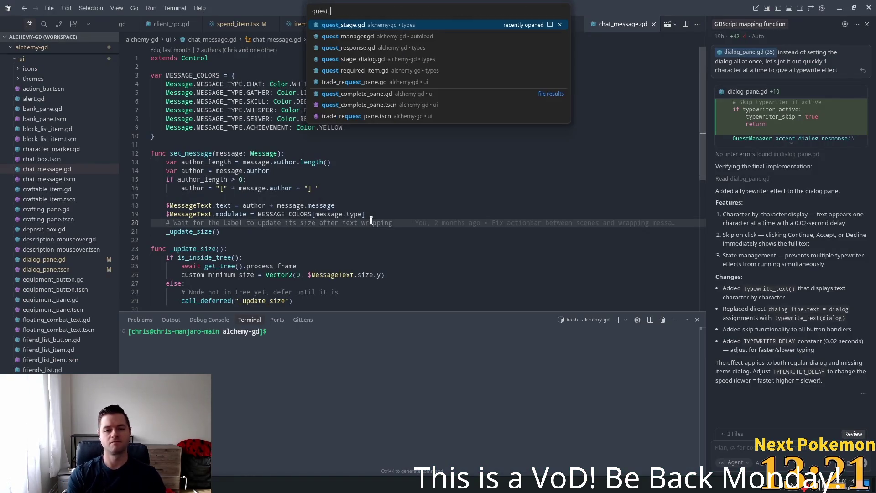
pyautogui.write('compl')
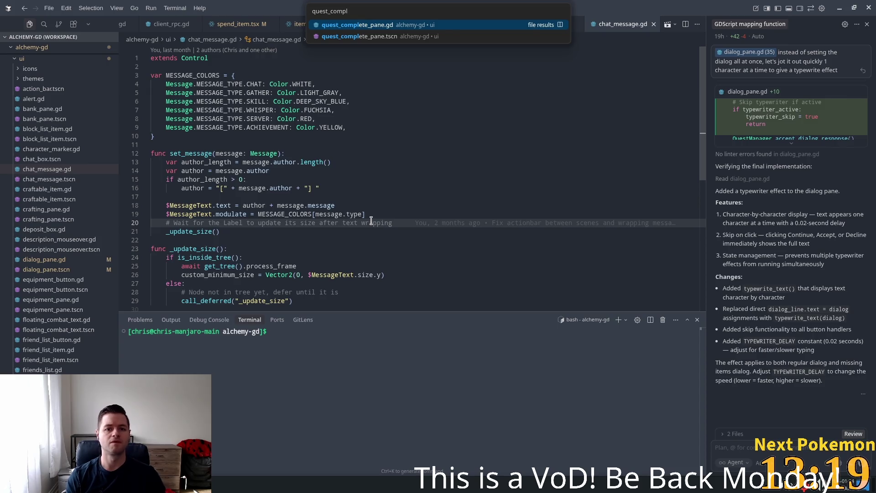
pyautogui.press('Return')
# Replace the handler's pass with a loop queue-freeing all v_box_rewards children, then hide().
pyautogui.moveTo(297, 146); pyautogui.dragTo(163, 145)
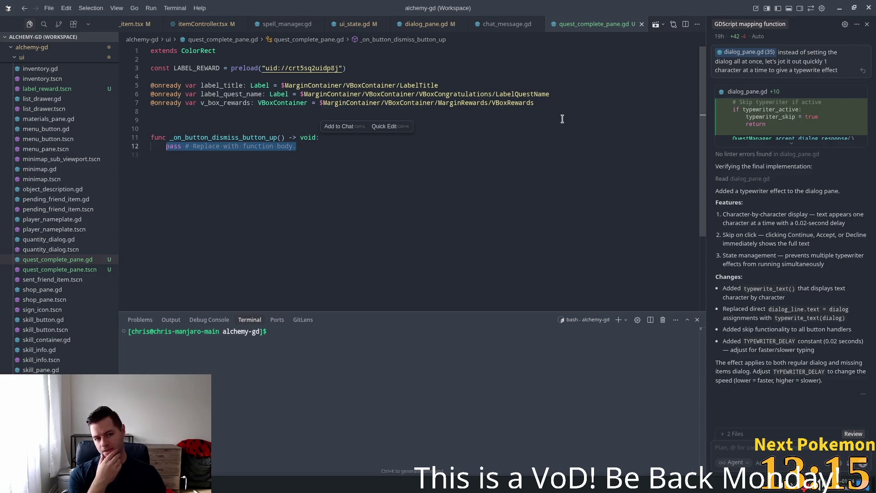
pyautogui.press('BackSpace')
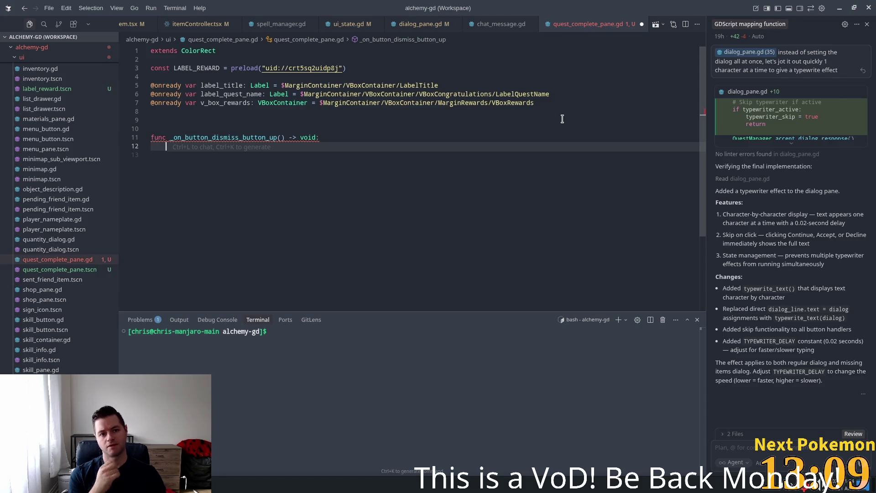
pyautogui.write('# ')
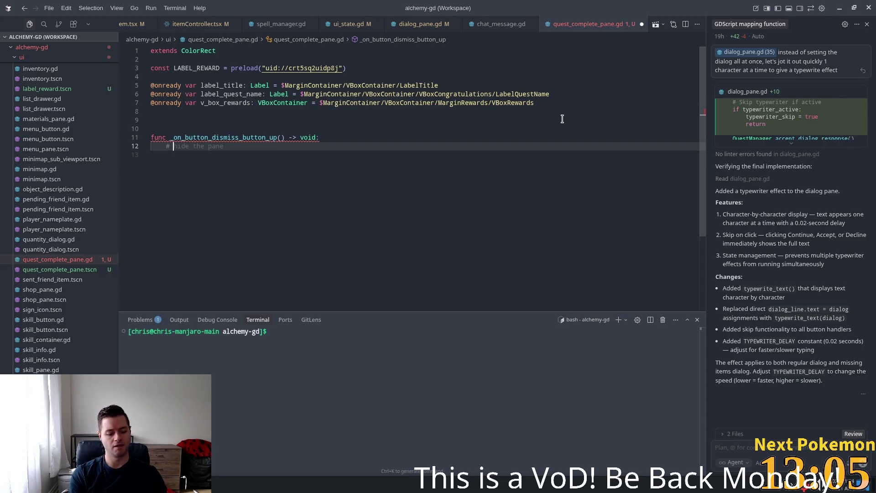
pyautogui.write('que')
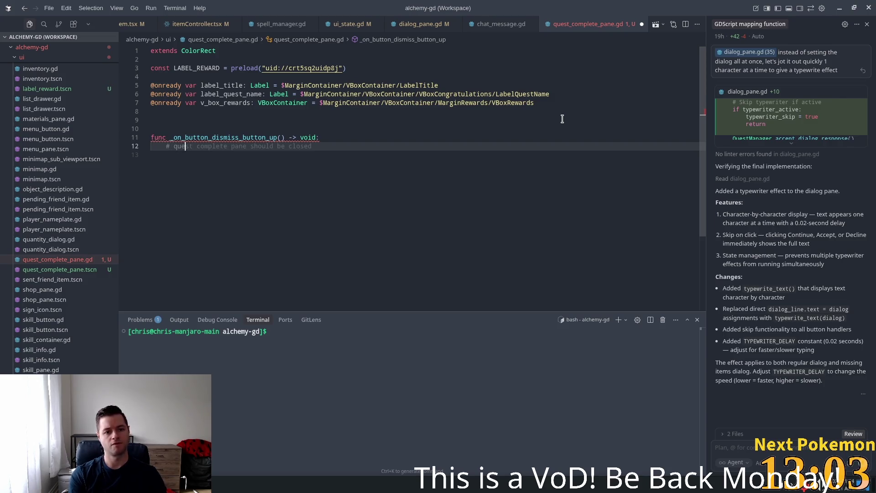
pyautogui.write('ue free all ')
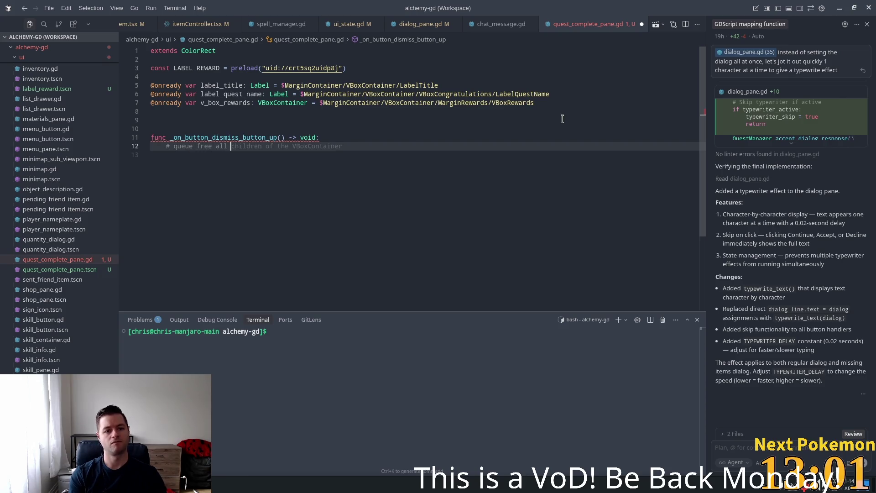
pyautogui.write('children')
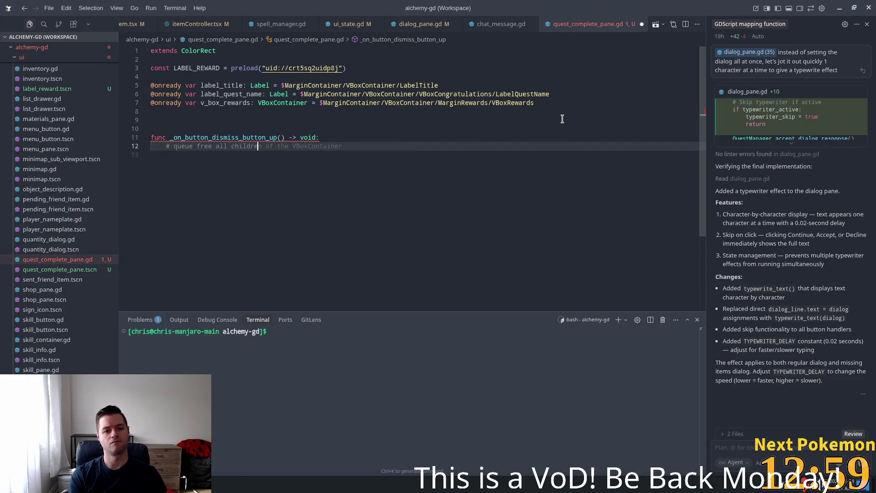
pyautogui.write(' of v_box_rewards')
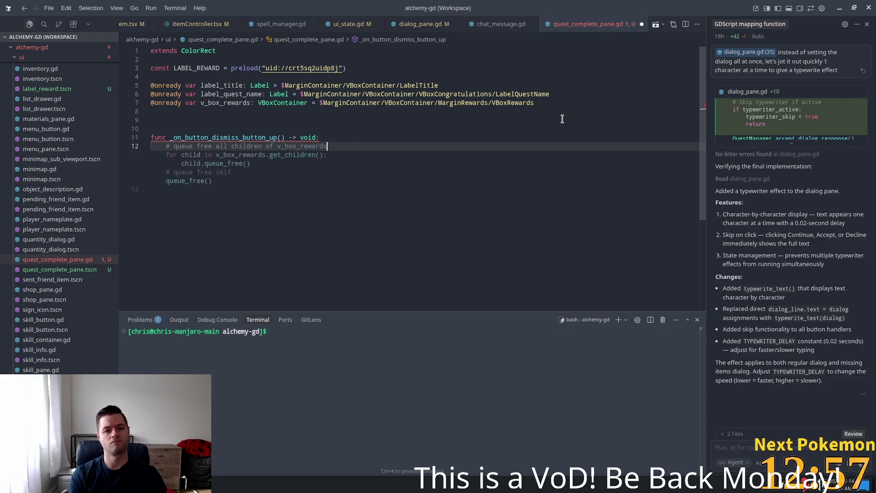
pyautogui.press('Tab')
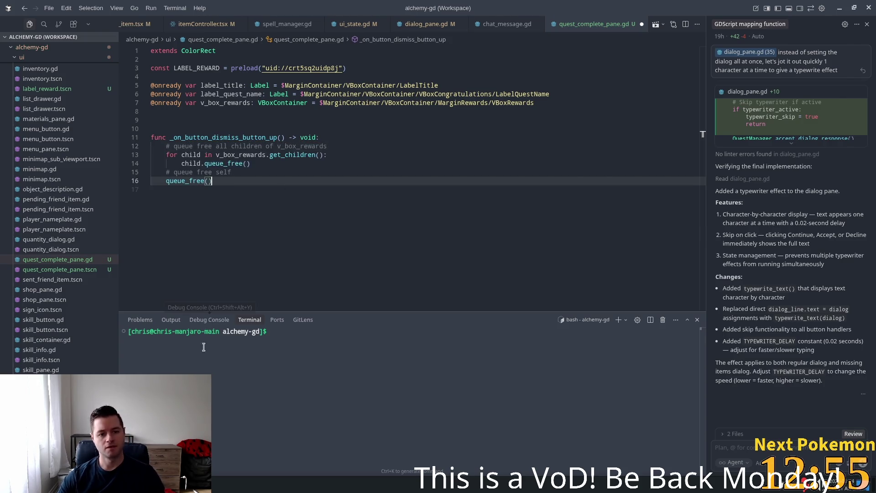
pyautogui.click(222, 164)
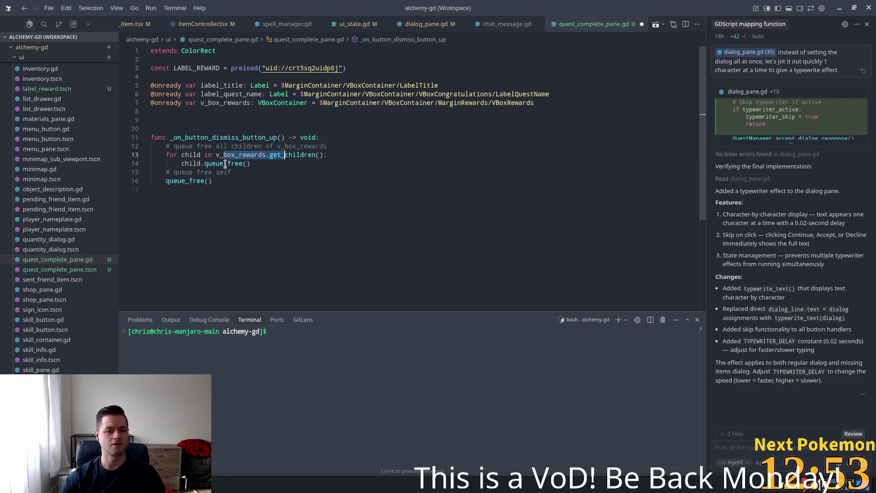
pyautogui.moveTo(213, 181); pyautogui.dragTo(156, 173)
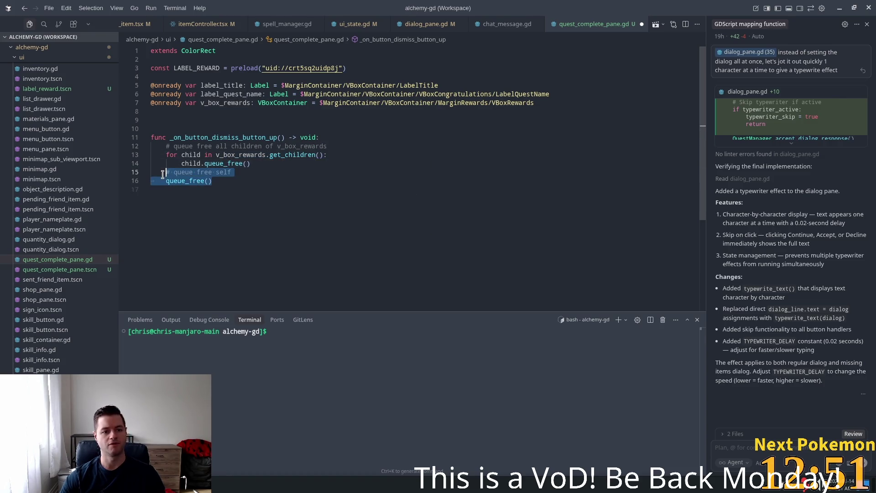
pyautogui.press('Return')
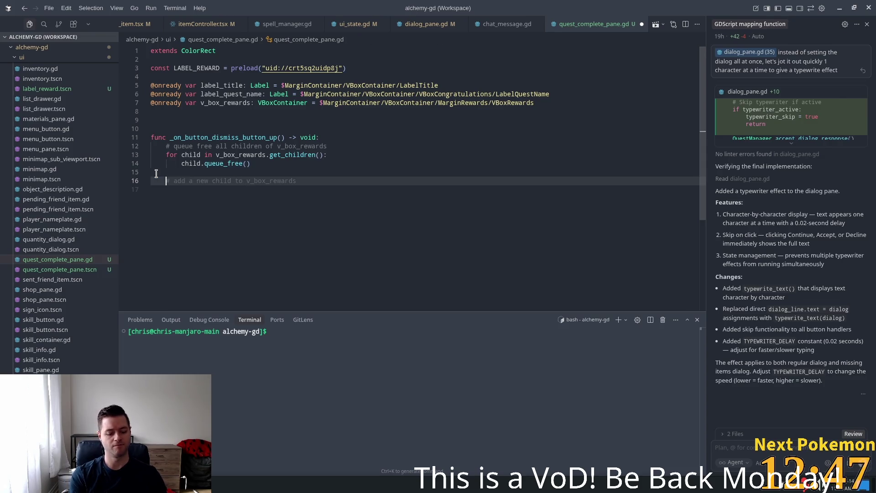
pyautogui.write('hide()')
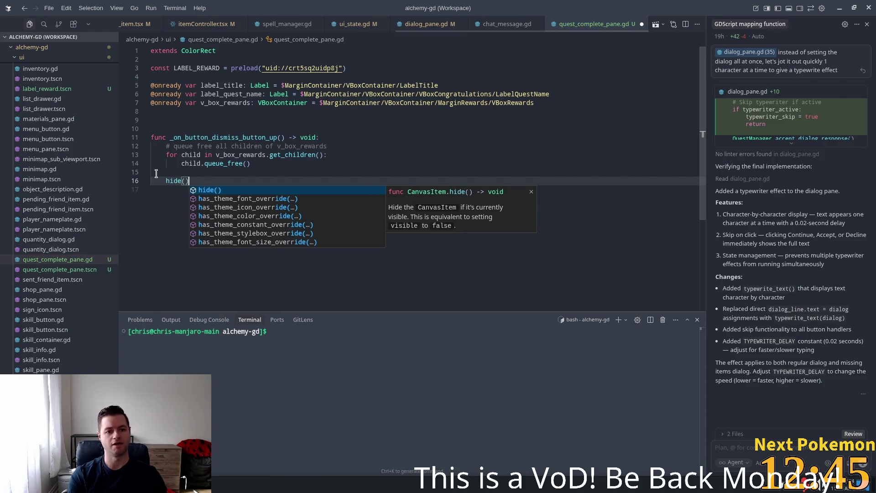
pyautogui.press('Escape')
# Save quest_complete_pane.gd and switch to ui_state.gd.
pyautogui.hotkey('ctrl', 's')
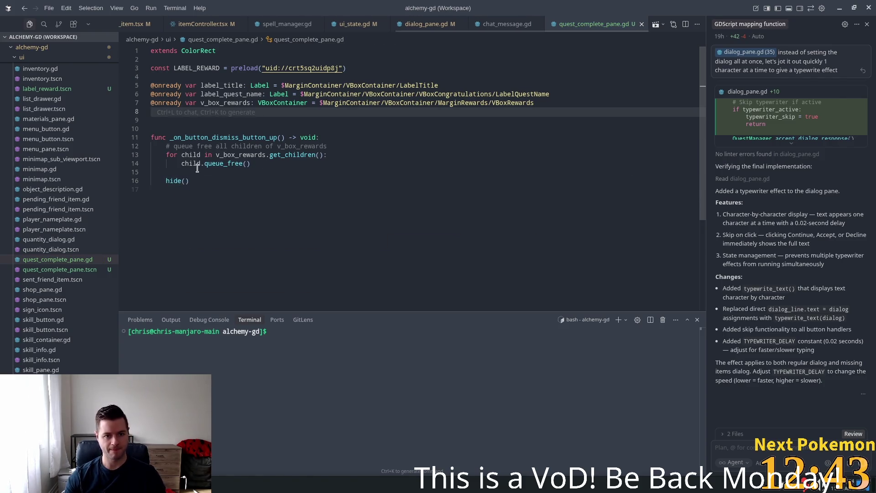
pyautogui.press('Up')
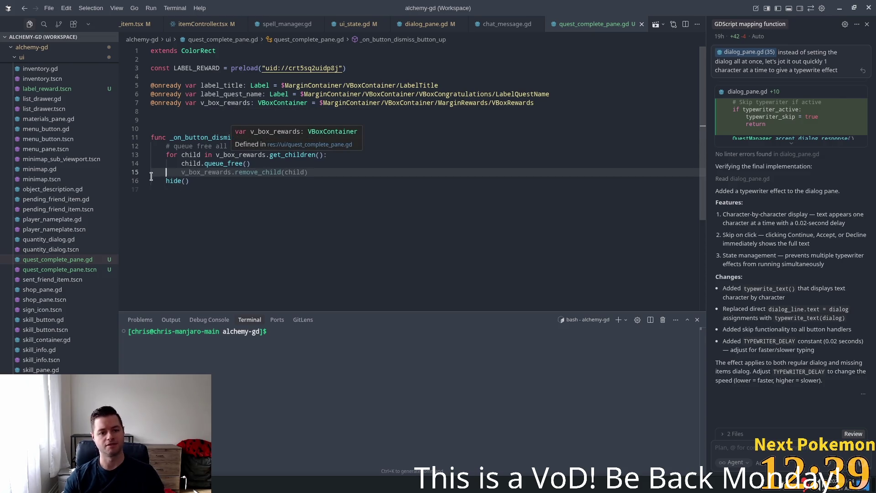
pyautogui.click(262, 181)
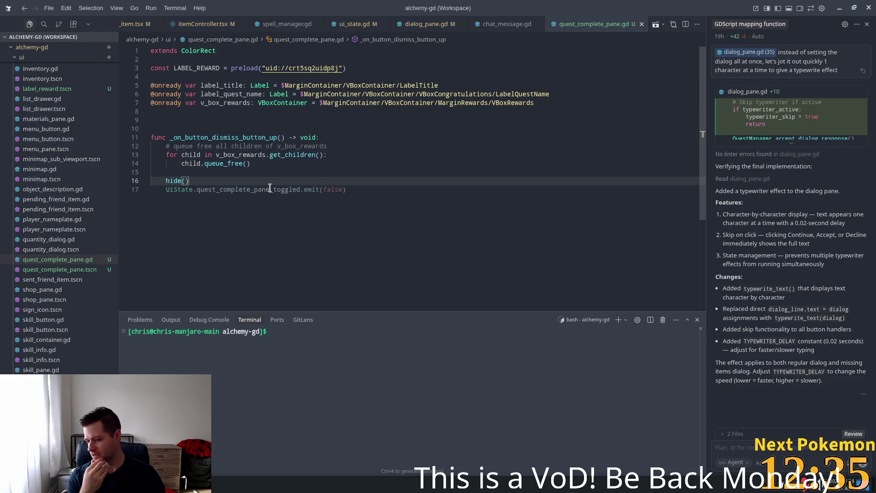
pyautogui.keyDown('ctrl'); pyautogui.click(270, 188); pyautogui.keyUp('ctrl')
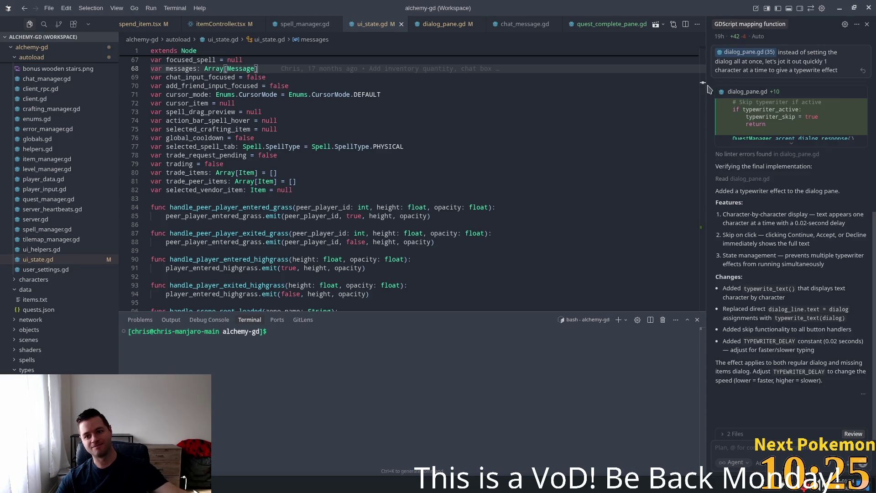
# Find close_all in ui_state.gd and inspect the close_spellbook and close_skill_pane calls.
pyautogui.scroll(-10, 502, 159)
pyautogui.click(490, 167)
pyautogui.hotkey('ctrl', 'f')
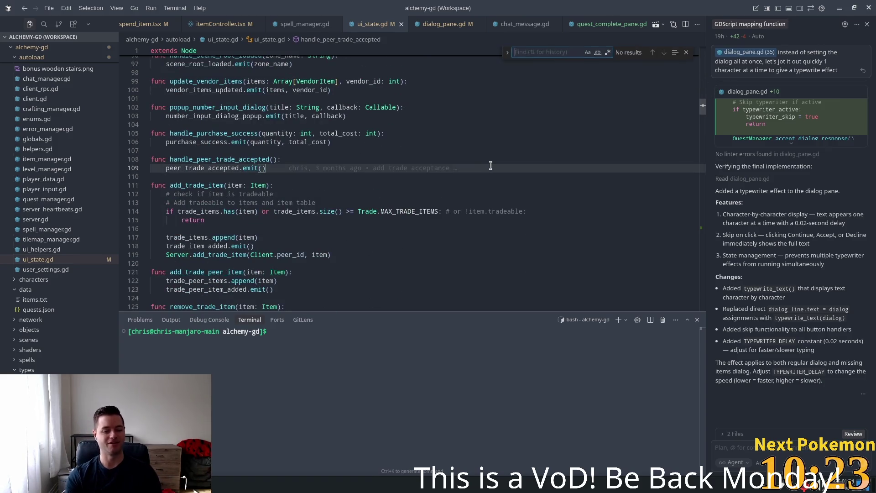
pyautogui.write('close')
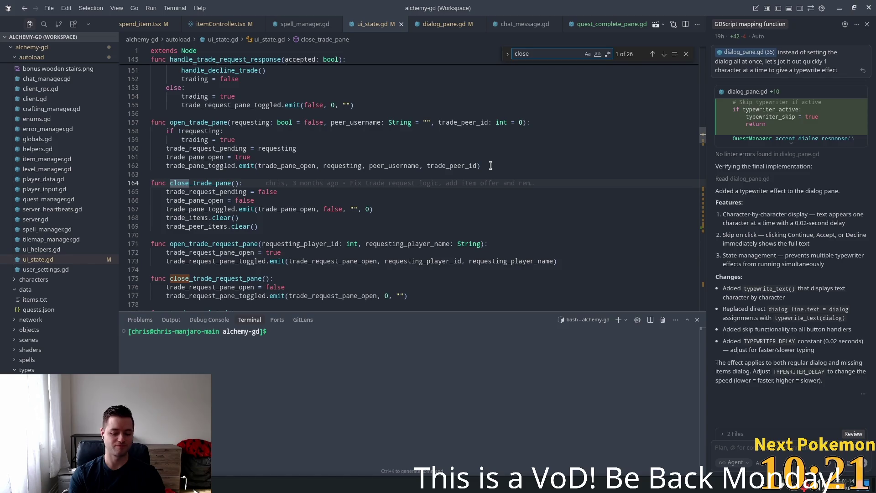
pyautogui.write('_all')
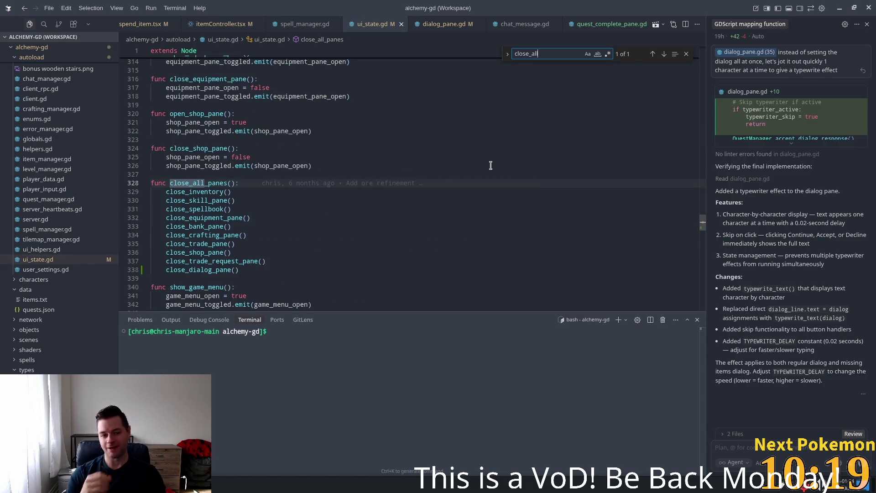
pyautogui.moveTo(247, 270); pyautogui.dragTo(195, 200)
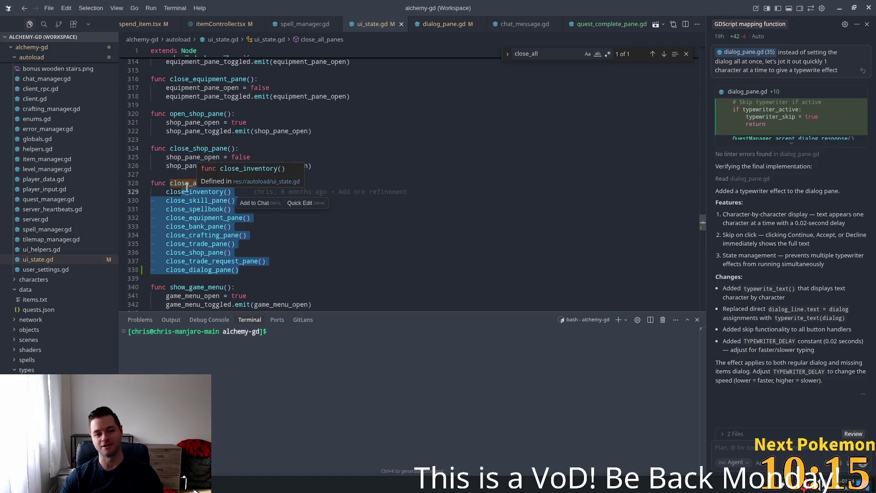
pyautogui.click(199, 189)
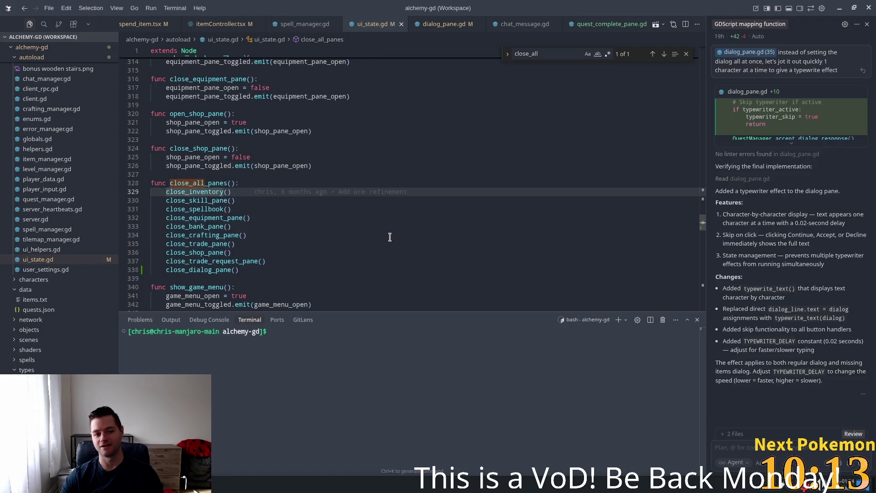
pyautogui.click(287, 225)
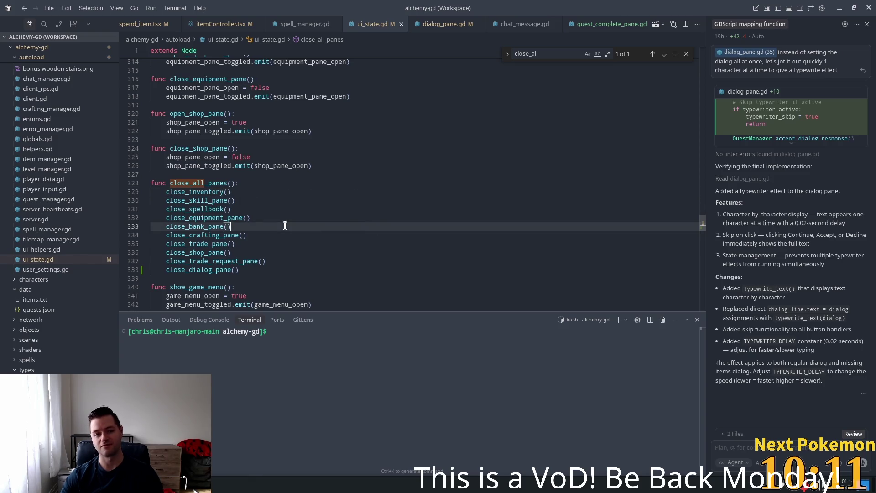
pyautogui.doubleClick(210, 208)
pyautogui.doubleClick(216, 200)
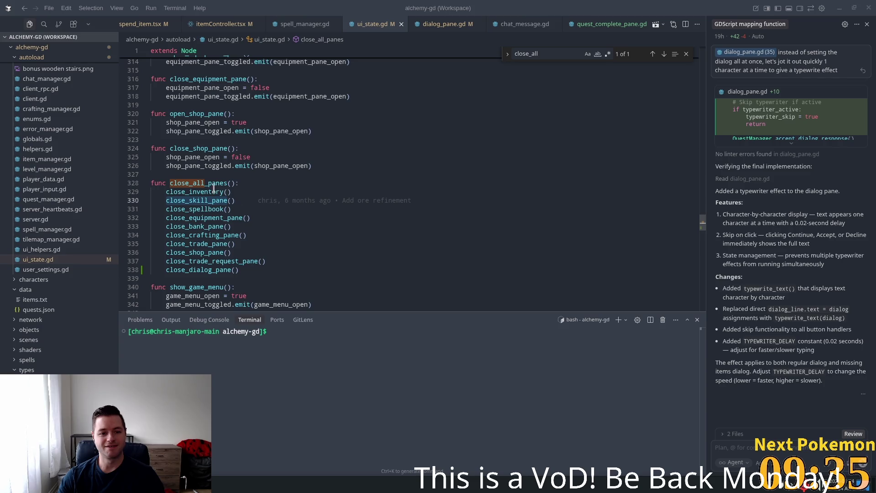
pyautogui.click(171, 175)
# Add a TODO above close_all_panes: create a UI Element class all panes inherit, managing visibility via signals.
pyautogui.press('Return')
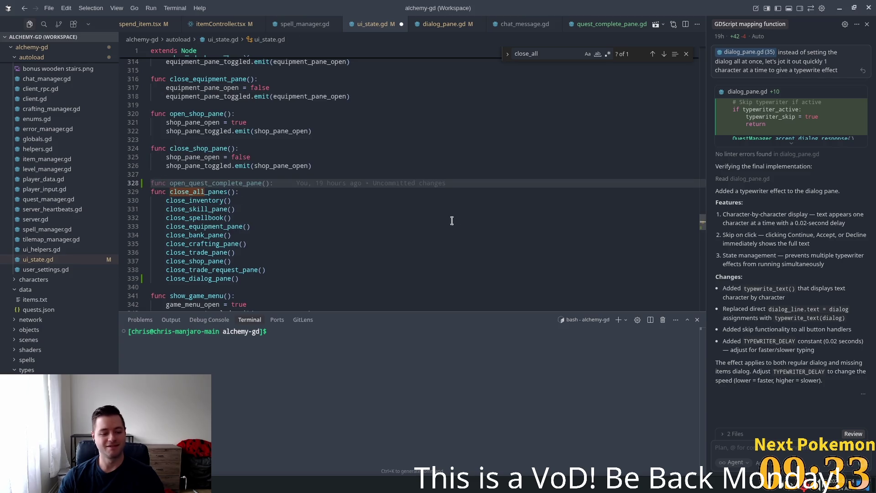
pyautogui.write('# TODO')
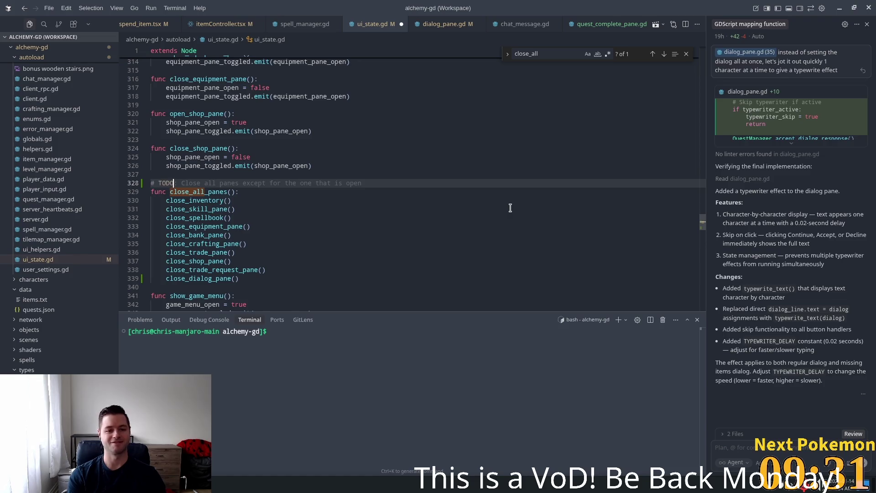
pyautogui.write(':')
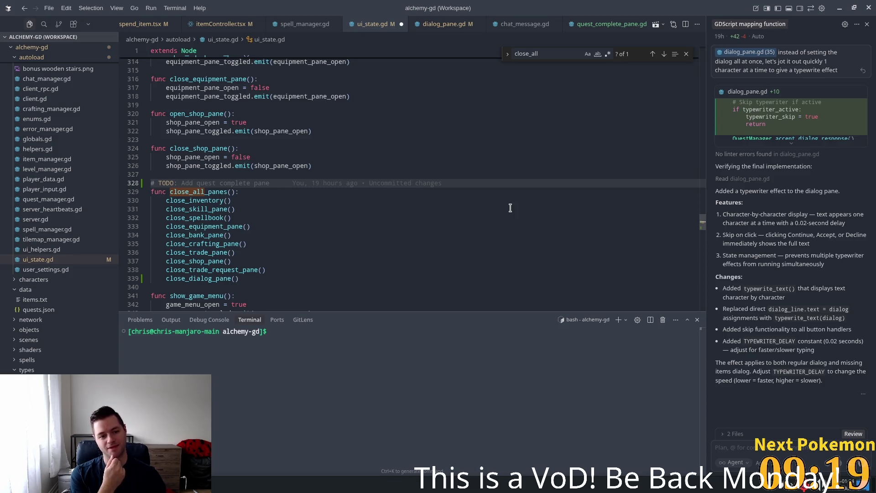
pyautogui.write('Create a')
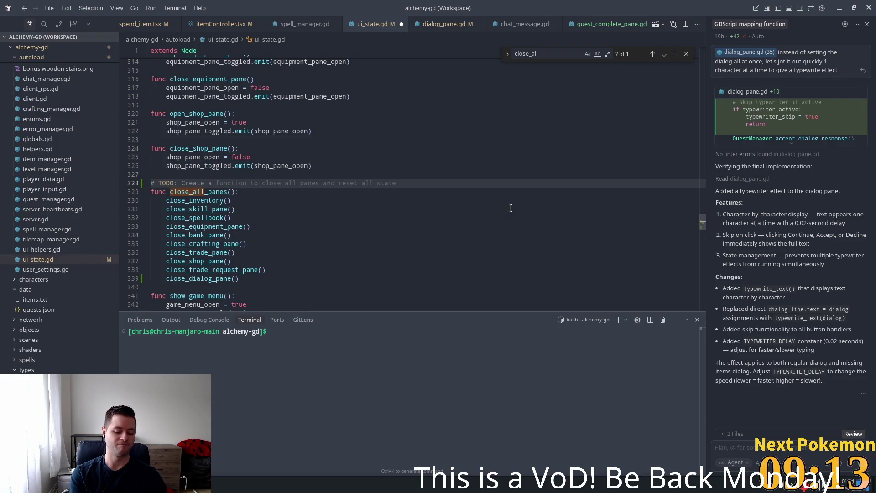
pyautogui.write('UI Ele')
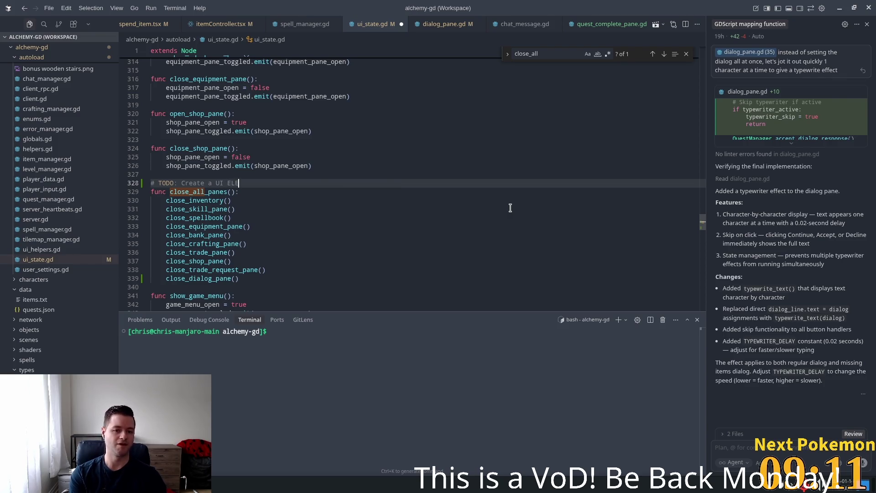
pyautogui.write('ment class ')
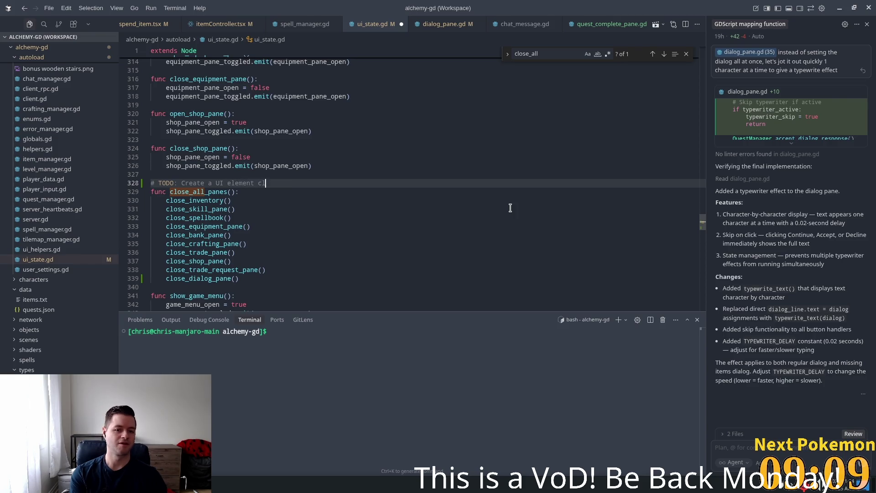
pyautogui.write('that all panes in')
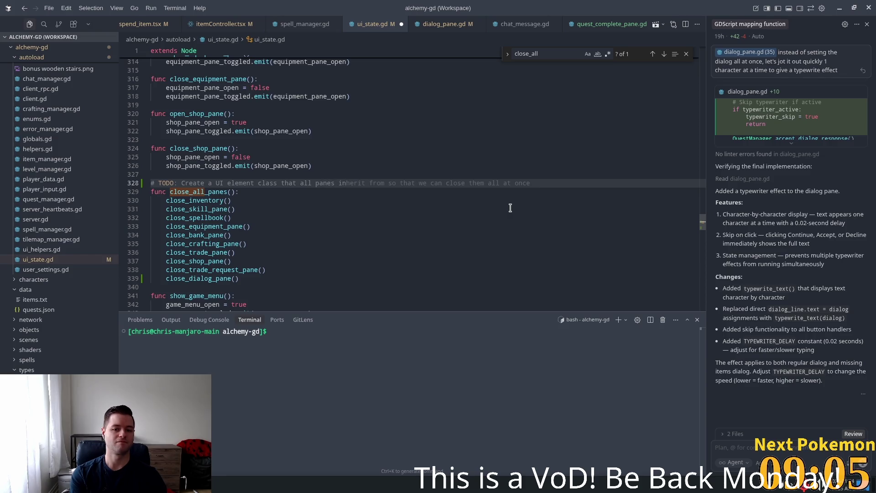
pyautogui.write('herity fr')
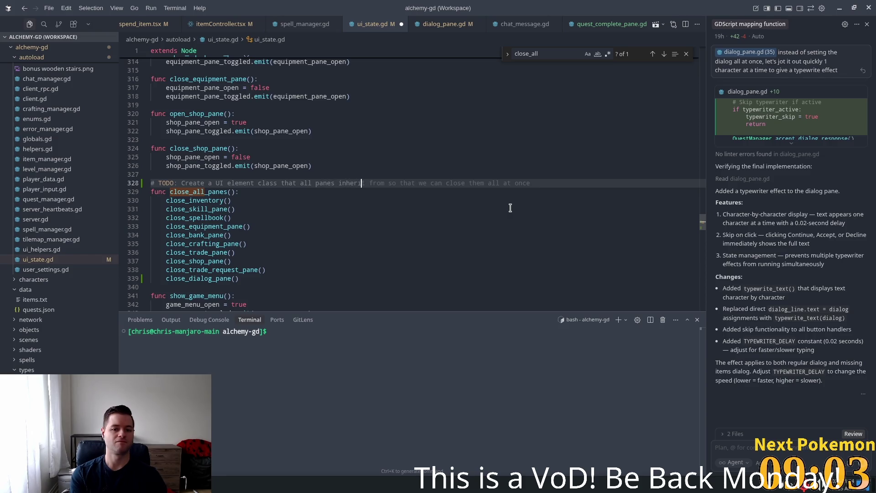
pyautogui.press('BackSpace')
pyautogui.press('BackSpace')
pyautogui.press('BackSpace')
pyautogui.write('from so')
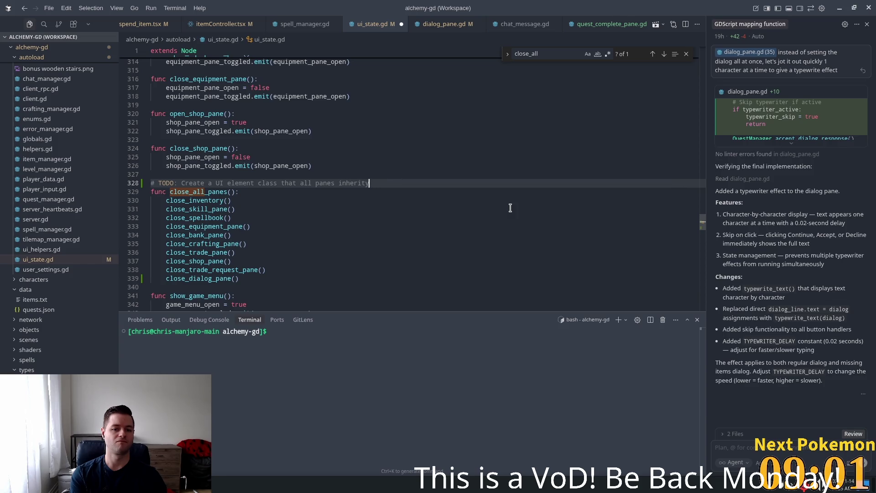
pyautogui.write(' we ca')
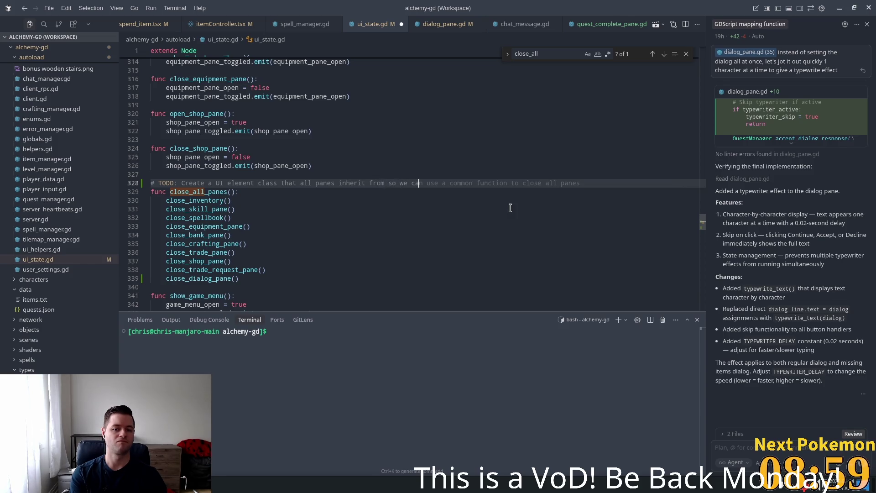
pyautogui.write('n manage ')
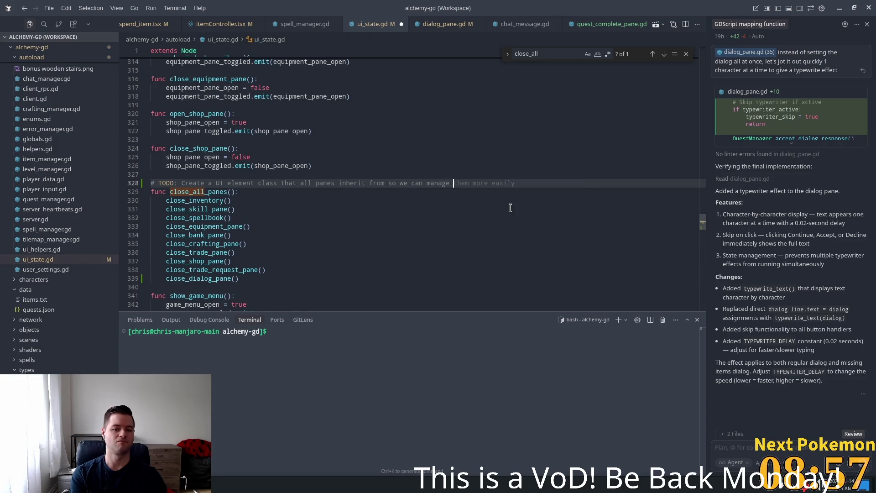
pyautogui.write('visibility via')
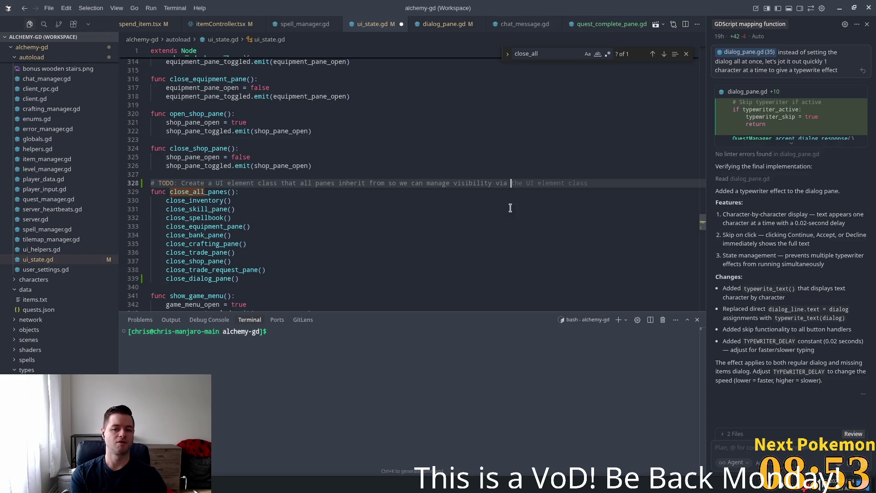
pyautogui.write(' signals')
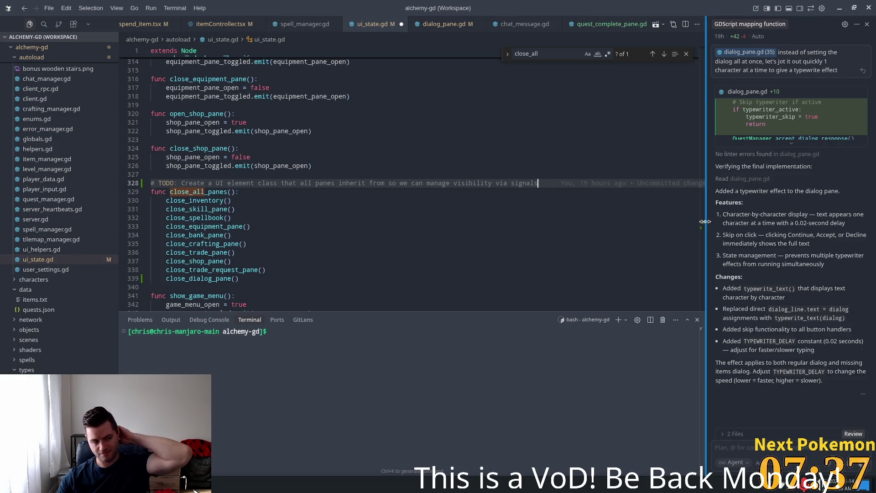
# Drag the ui_state.gd scrollbar up to move toward the top of the file.
pyautogui.moveTo(703, 221); pyautogui.dragTo(701, 118)
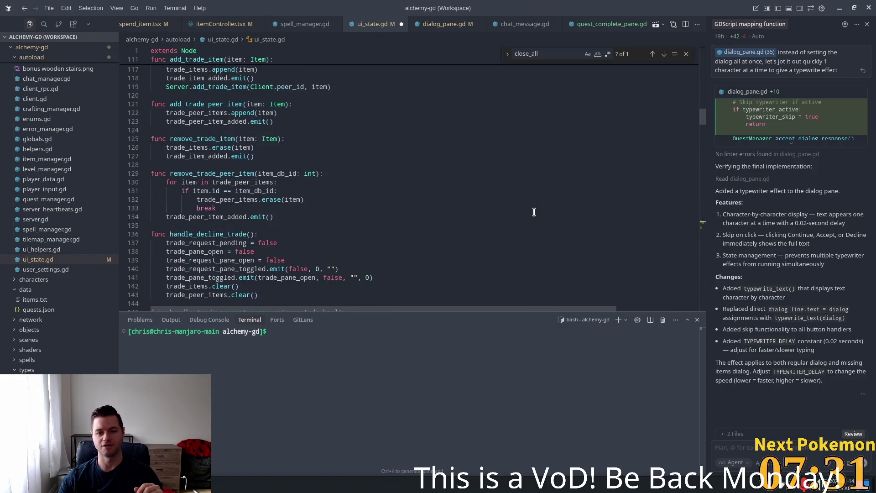
# Scroll ui_state.gd up to the state variable declarations and open the desktop application menu.
pyautogui.scroll(-2, 535, 211)
pyautogui.scroll(5, 538, 211)
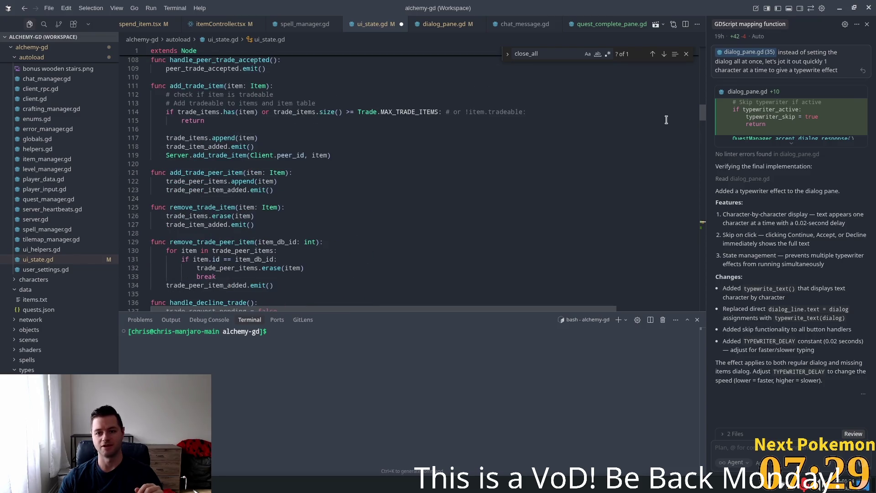
pyautogui.moveTo(704, 117)
pyautogui.mouseDown()
pyautogui.moveTo(705, 81)
pyautogui.moveTo(707, 92)
pyautogui.mouseUp()
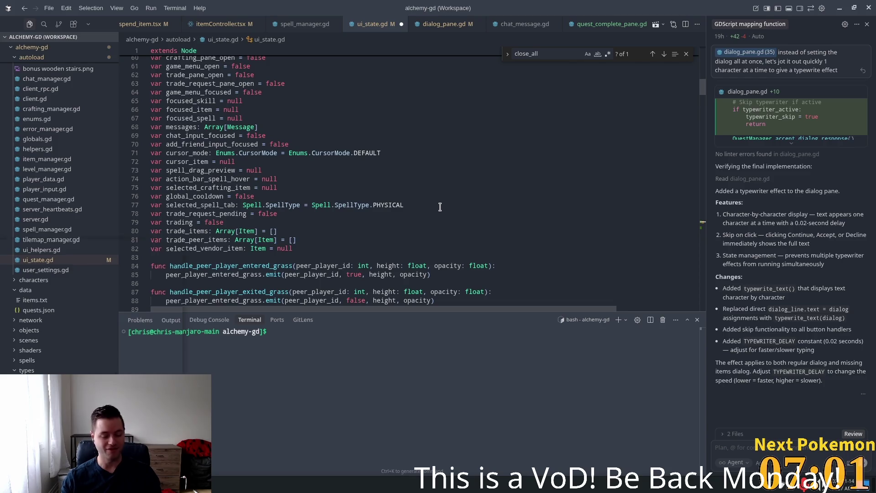
pyautogui.press('super')
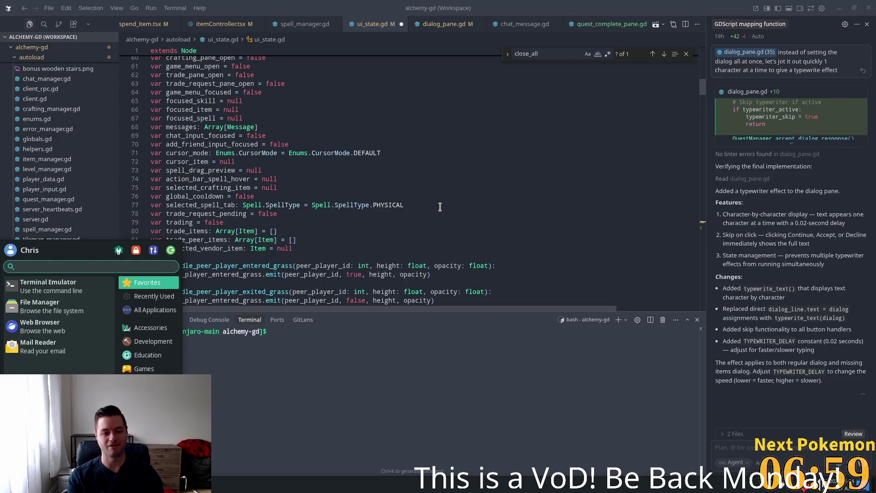
# Launch Steam, search the store for undertale, and open the Undertale store page.
pyautogui.write('steam')
pyautogui.press('Return')
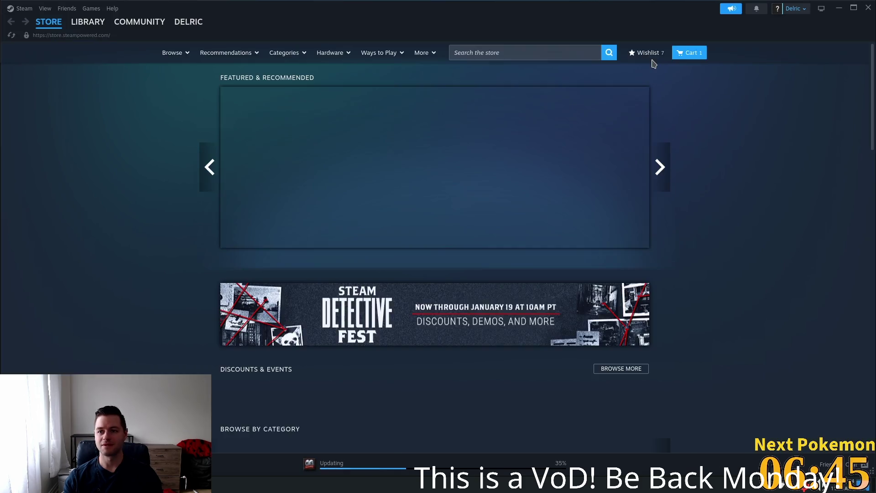
pyautogui.click(580, 51)
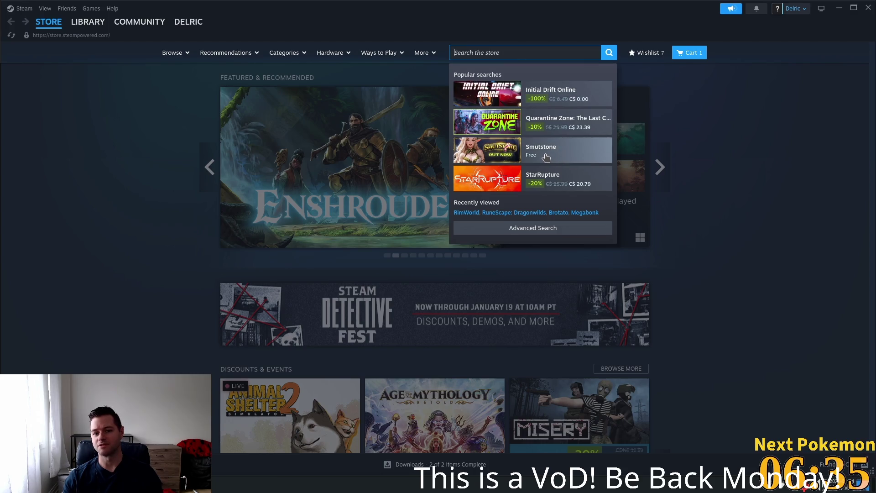
pyautogui.write('unders')
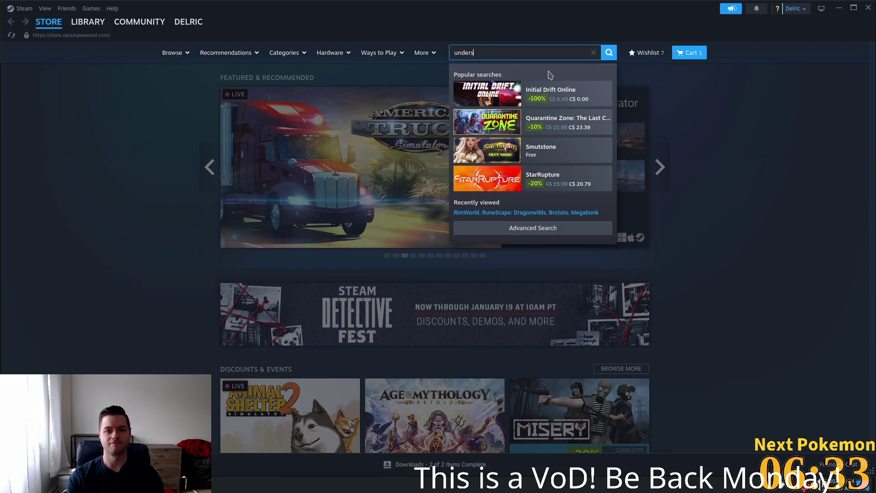
pyautogui.press('BackSpace')
pyautogui.write('tale')
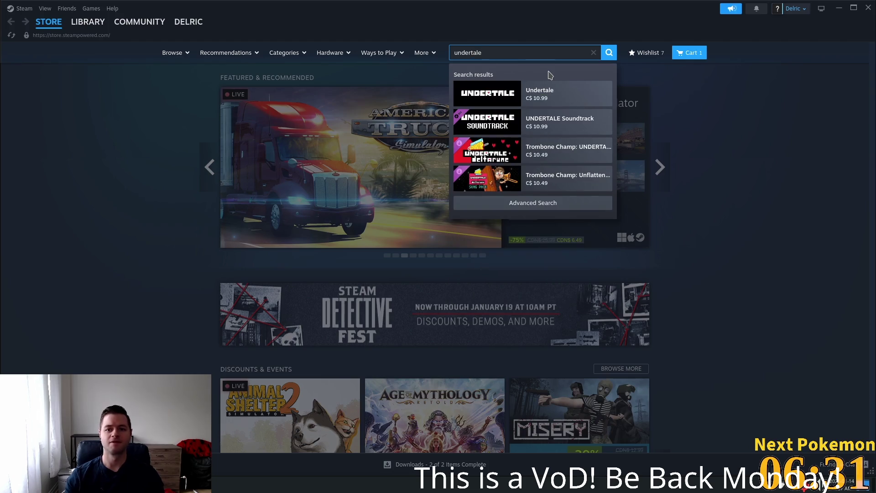
pyautogui.click(485, 97)
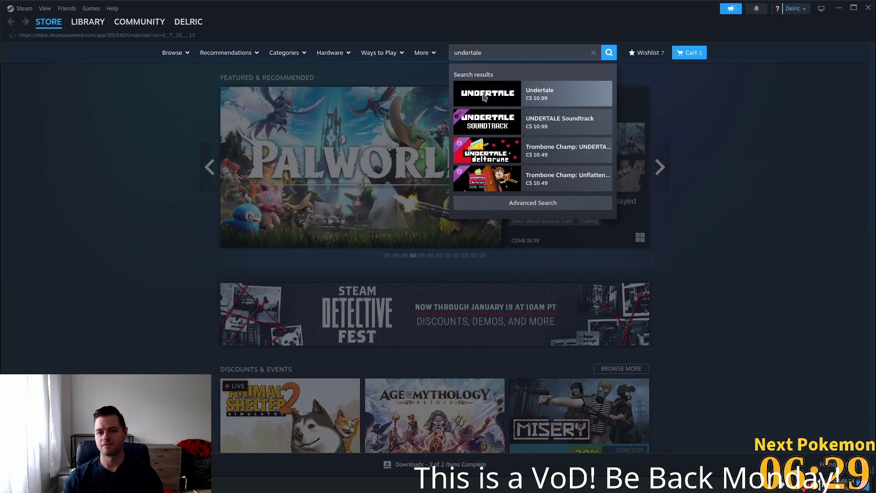
# Scroll through the Undertale store page down to its 175,133 reviews count.
pyautogui.scroll(-1, 137, 149)
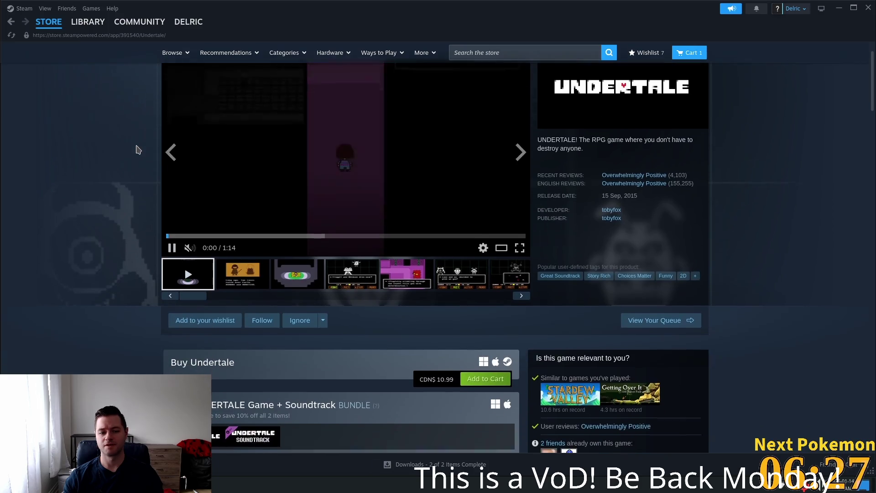
pyautogui.scroll(-2, 141, 150)
pyautogui.scroll(2, 141, 149)
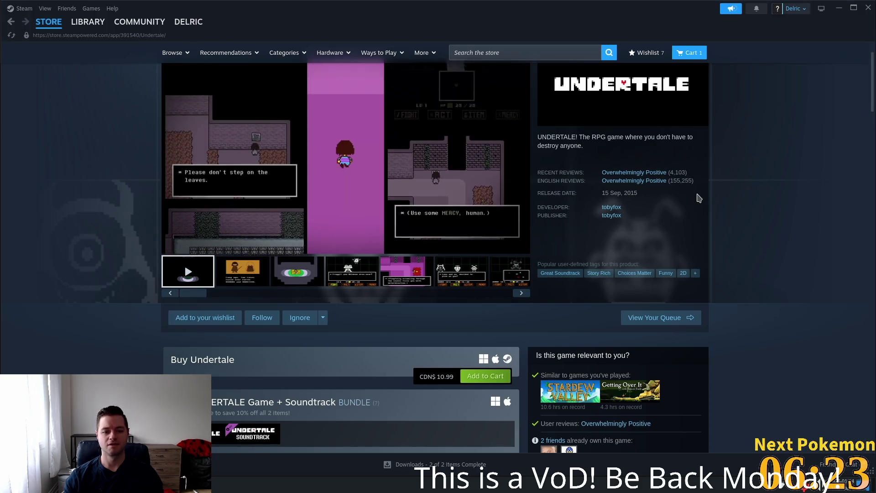
pyautogui.scroll(-3, 698, 198)
pyautogui.scroll(-1, 697, 199)
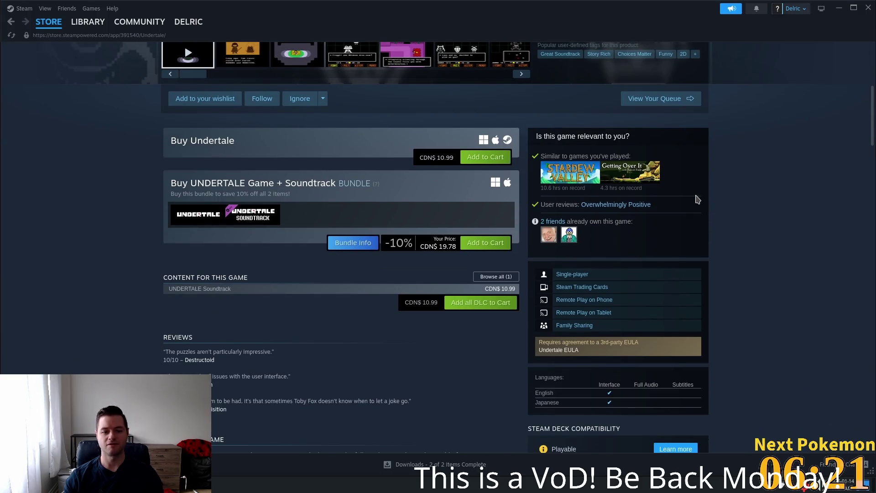
pyautogui.scroll(-6, 697, 200)
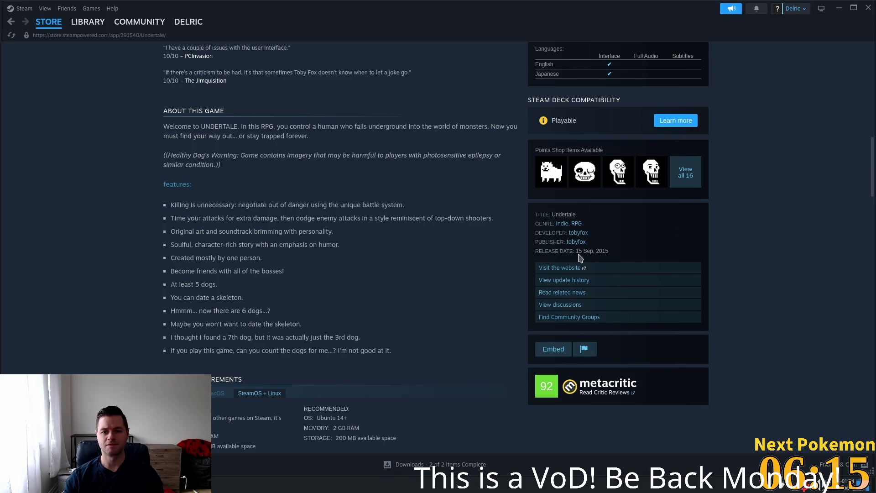
pyautogui.scroll(-3, 571, 260)
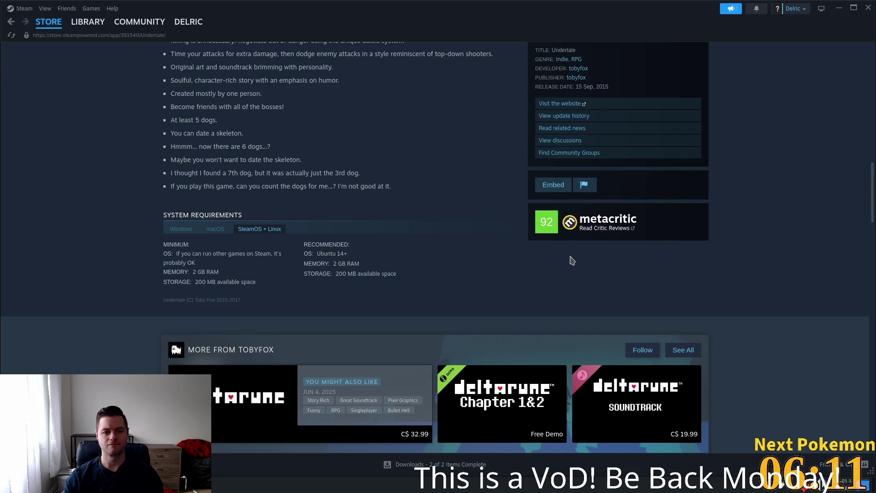
pyautogui.scroll(-8, 572, 261)
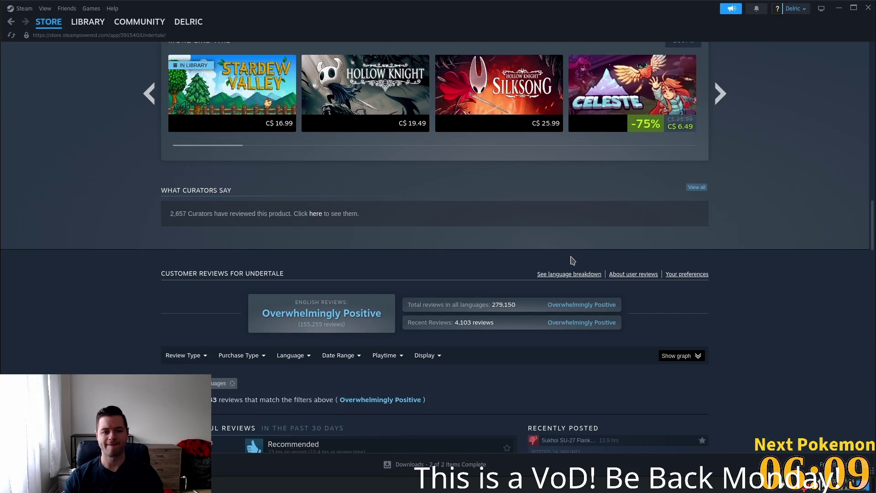
pyautogui.scroll(-3, 572, 260)
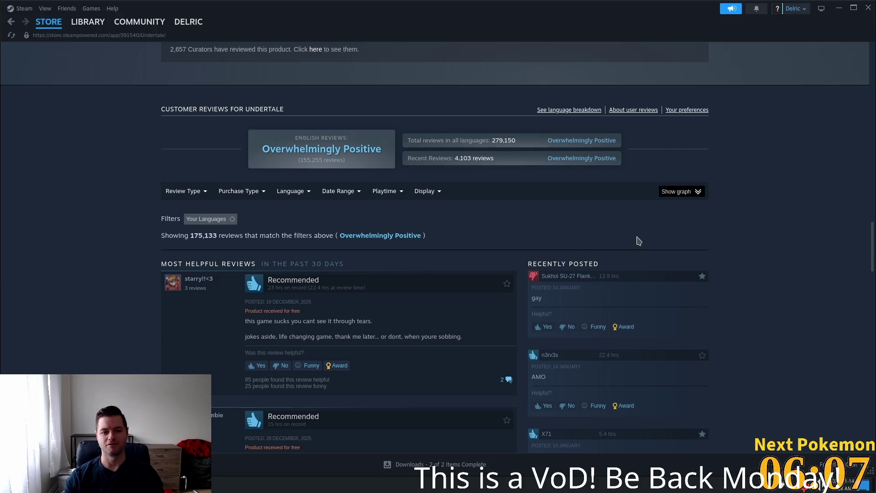
pyautogui.moveTo(191, 235); pyautogui.dragTo(253, 233)
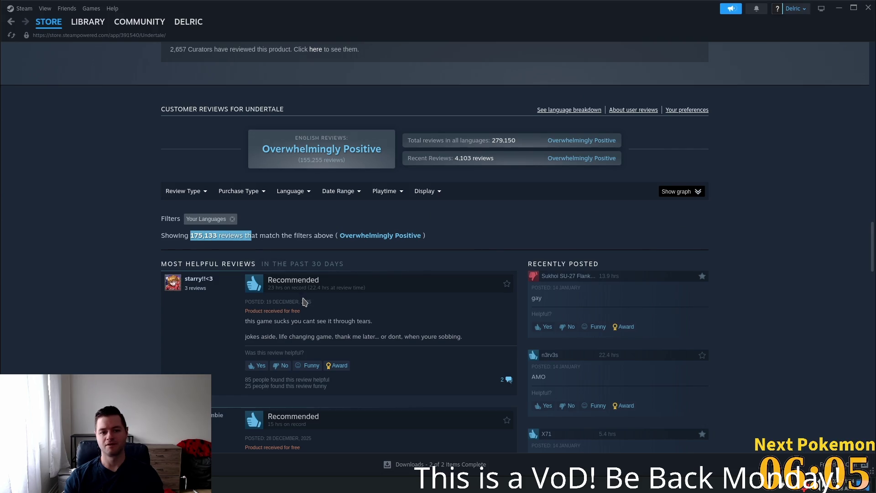
pyautogui.moveTo(871, 250); pyautogui.dragTo(871, 69)
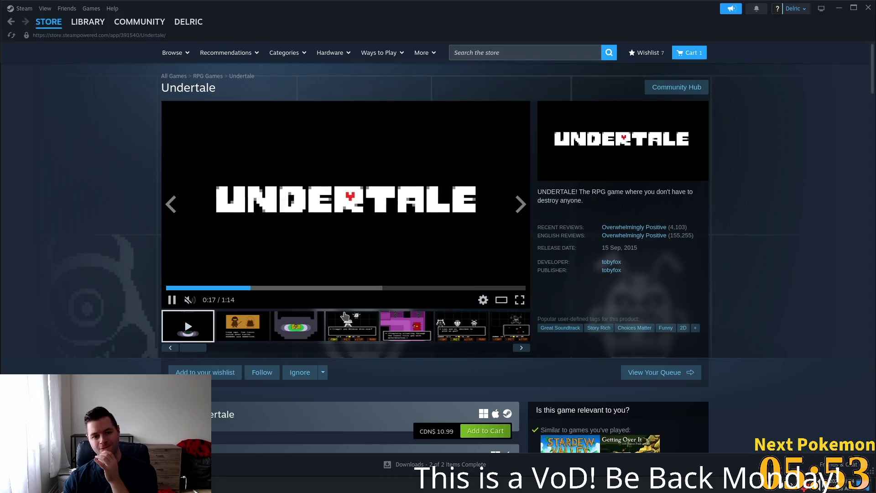
# Browse the Undertale screenshots, including the Flowey, Froggit battle and Loox shots.
pyautogui.click(252, 333)
pyautogui.click(283, 332)
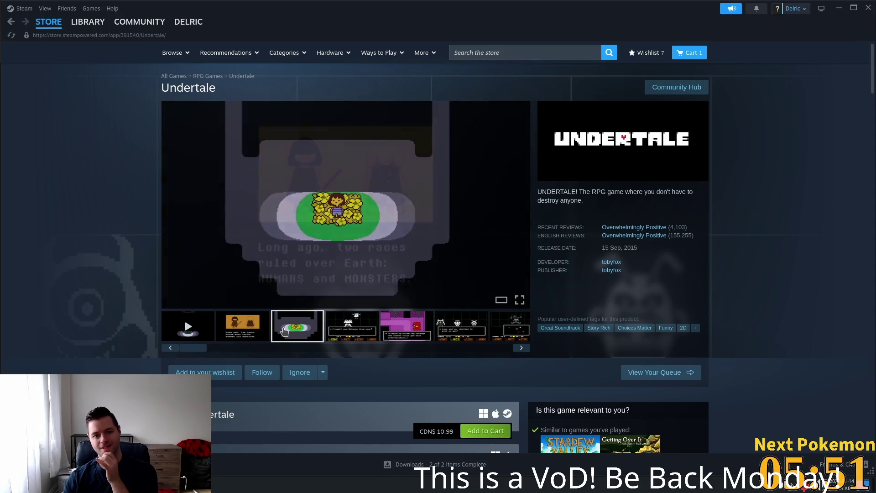
pyautogui.click(335, 330)
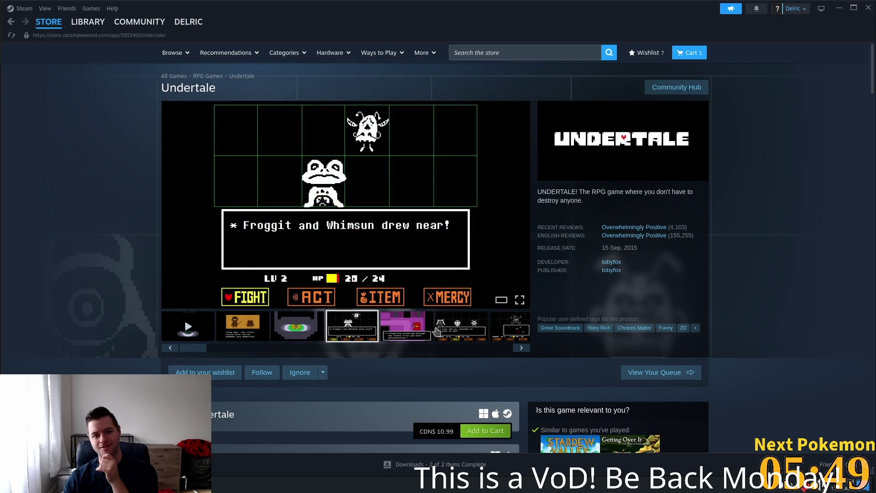
pyautogui.click(437, 330)
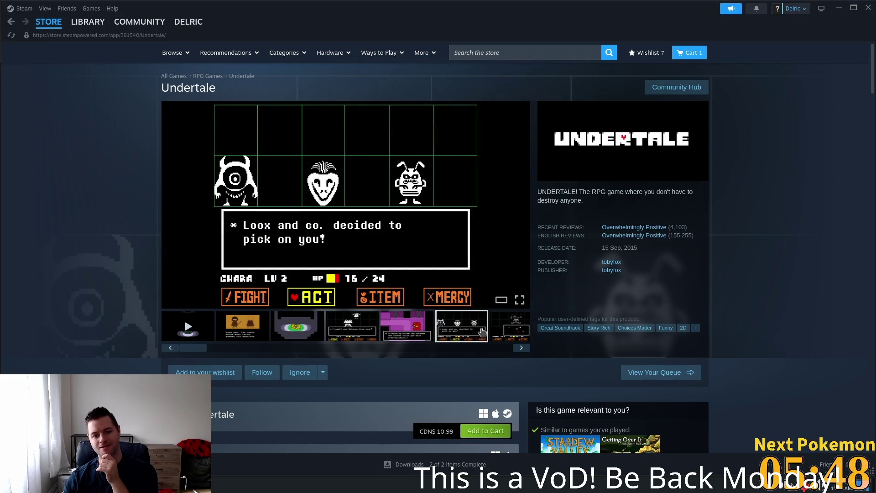
pyautogui.click(492, 331)
pyautogui.click(493, 336)
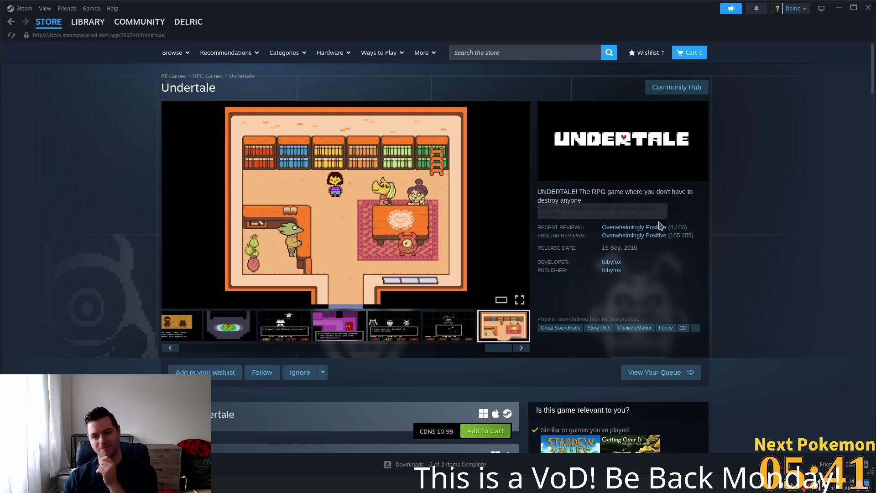
# Scroll further down the store page, then close the Steam window.
pyautogui.scroll(-6, 651, 225)
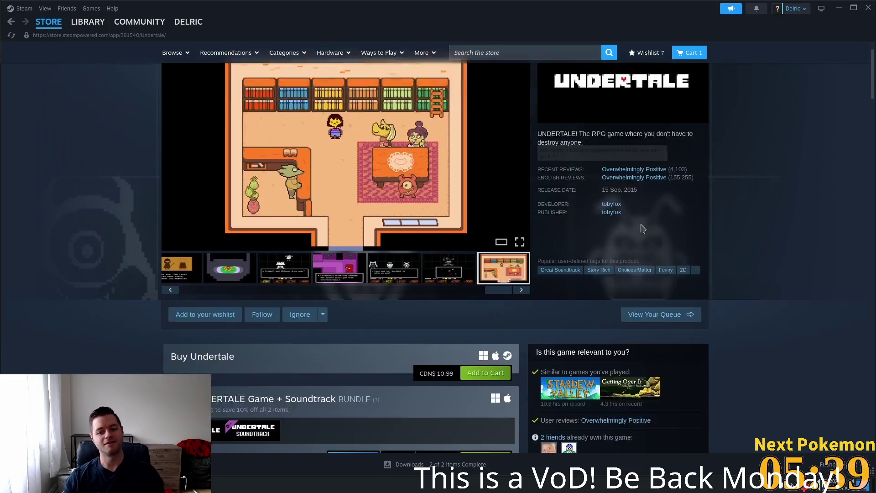
pyautogui.scroll(-6, 825, 238)
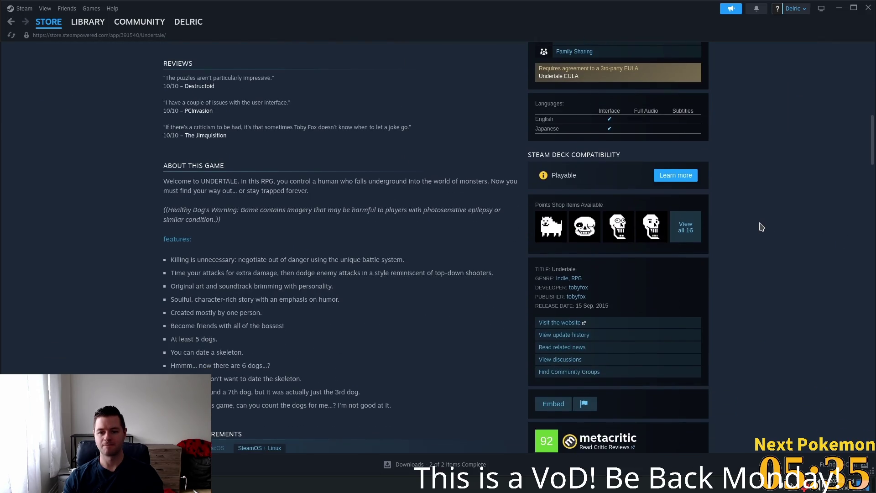
pyautogui.scroll(-3, 760, 233)
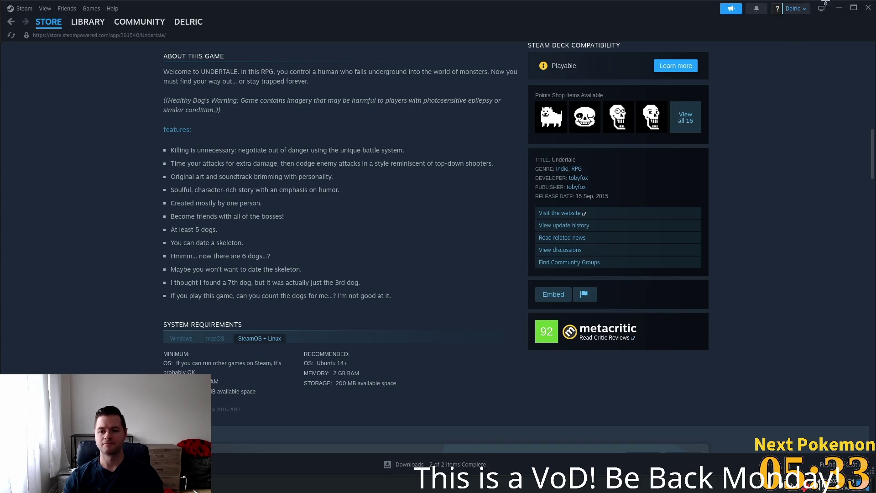
pyautogui.click(868, 8)
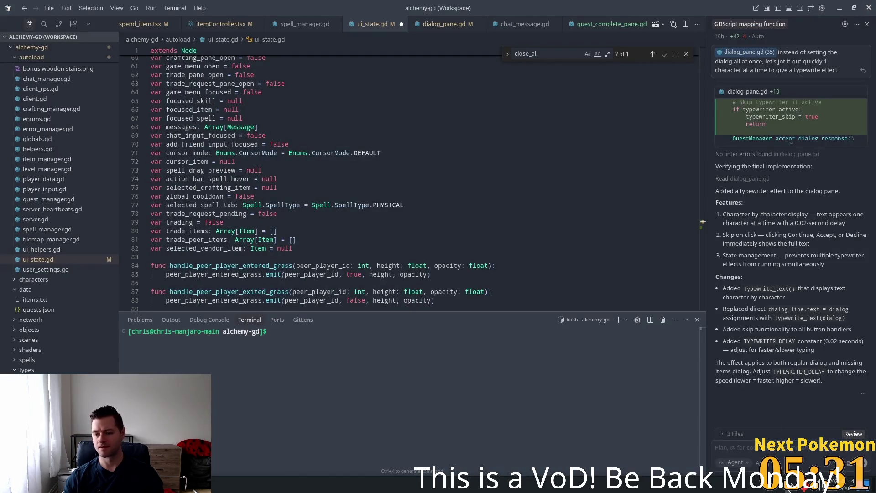
# Exit Steam from its tray icon and scroll ui_state.gd back up.
pyautogui.rightClick(768, 489)
pyautogui.click(771, 467)
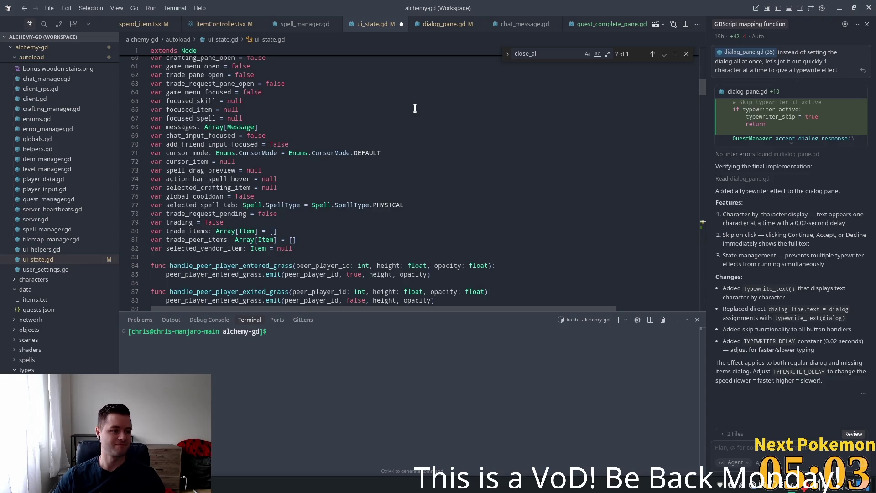
pyautogui.scroll(4, 311, 164)
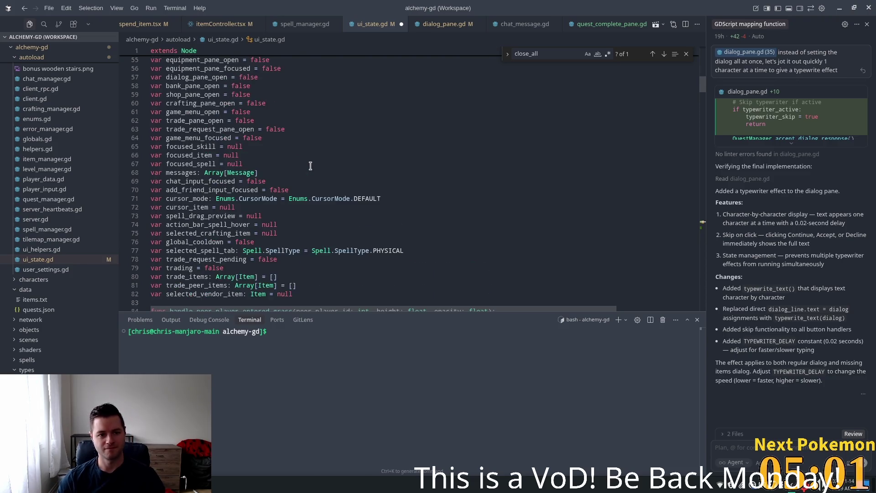
pyautogui.scroll(4, 311, 165)
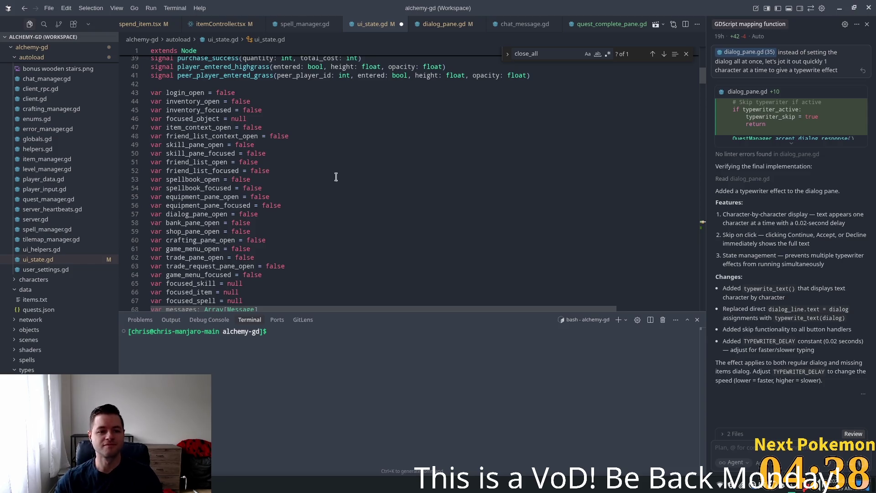
# Add a quest_complete_pane_open flag and a quest_complete_pane_toggled(open: bool) signal to ui_state.gd.
pyautogui.click(261, 146)
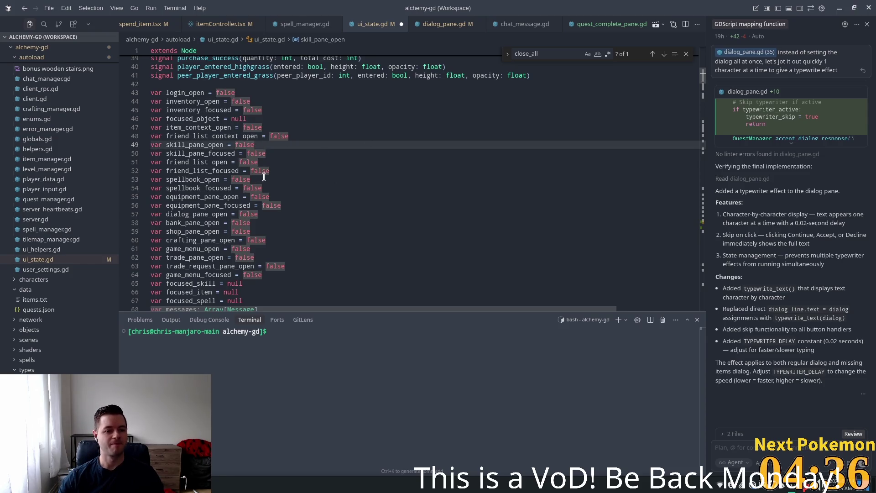
pyautogui.click(287, 172)
pyautogui.press('Return')
pyautogui.press('Tab')
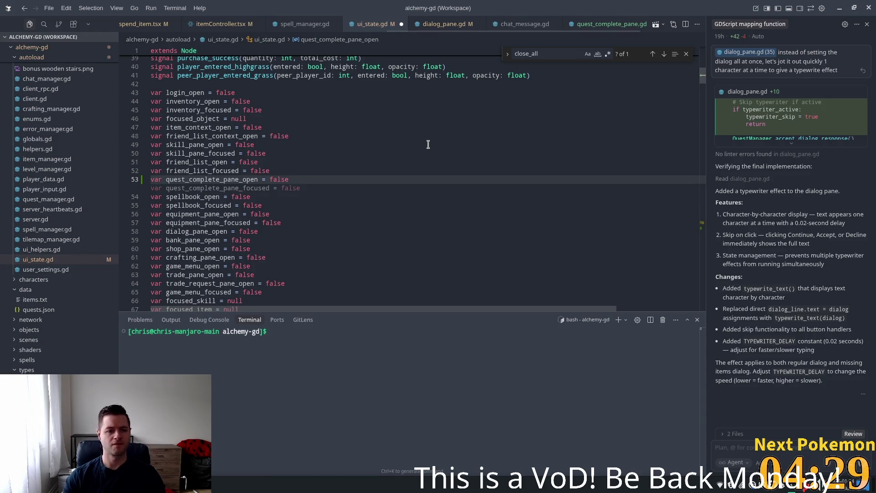
pyautogui.press('Tab')
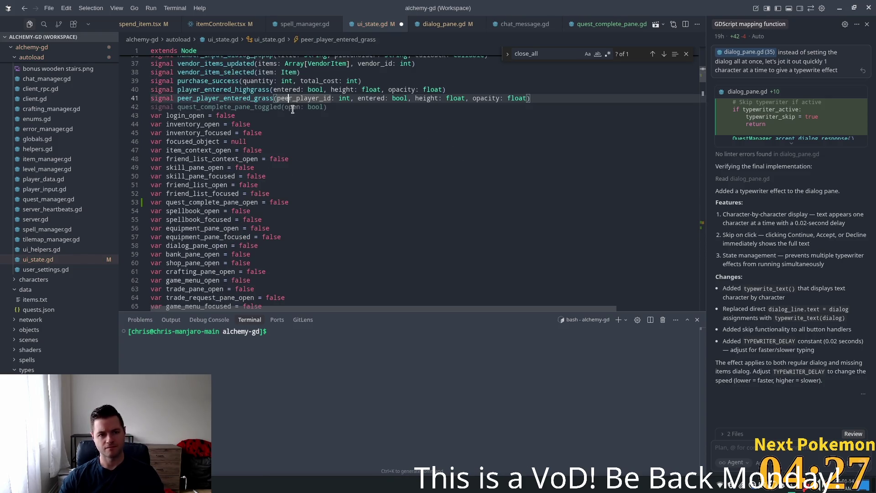
pyautogui.press('Tab')
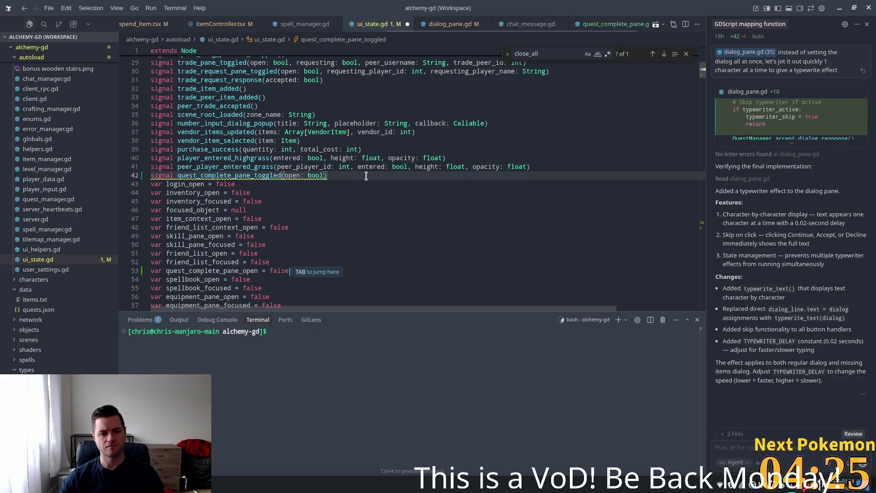
pyautogui.press('Return')
pyautogui.moveTo(699, 75)
pyautogui.mouseDown()
pyautogui.moveTo(697, 111)
pyautogui.moveTo(703, 95)
pyautogui.mouseUp()
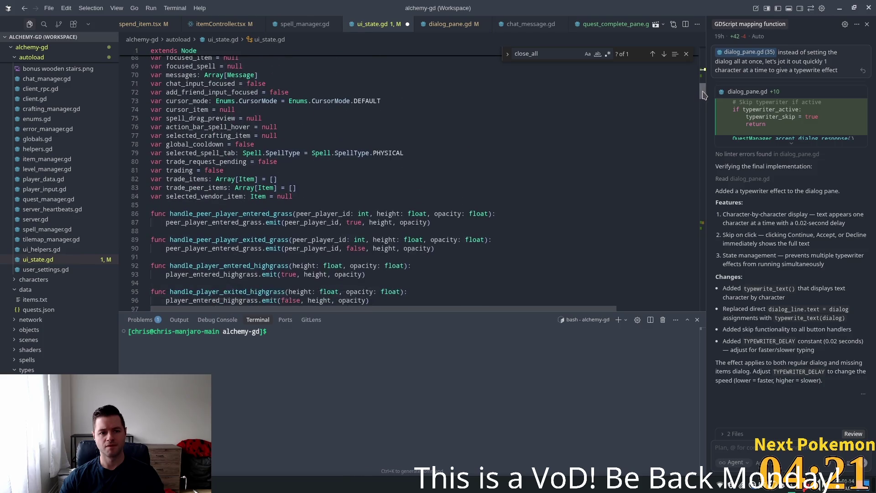
# Add open_quest_complete_pane() and close_quest_complete_pane() functions that emit quest_complete_pane_toggled.
pyautogui.click(322, 196)
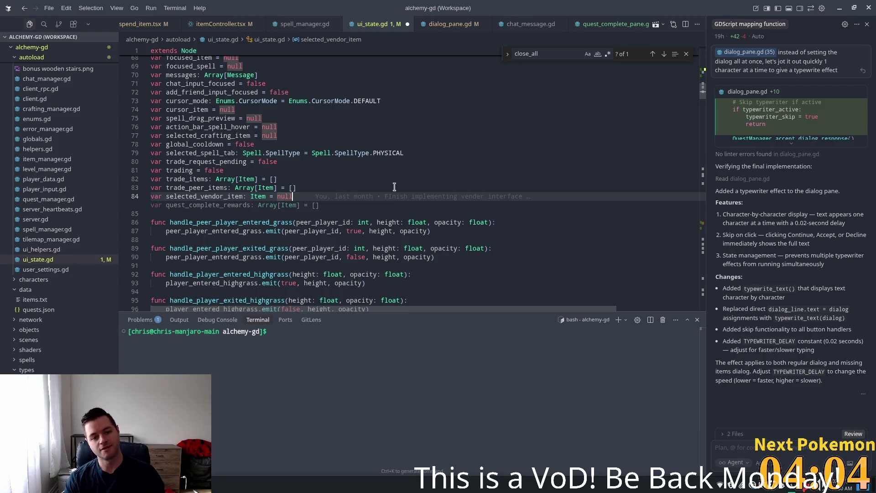
pyautogui.press('Return')
pyautogui.press('Return')
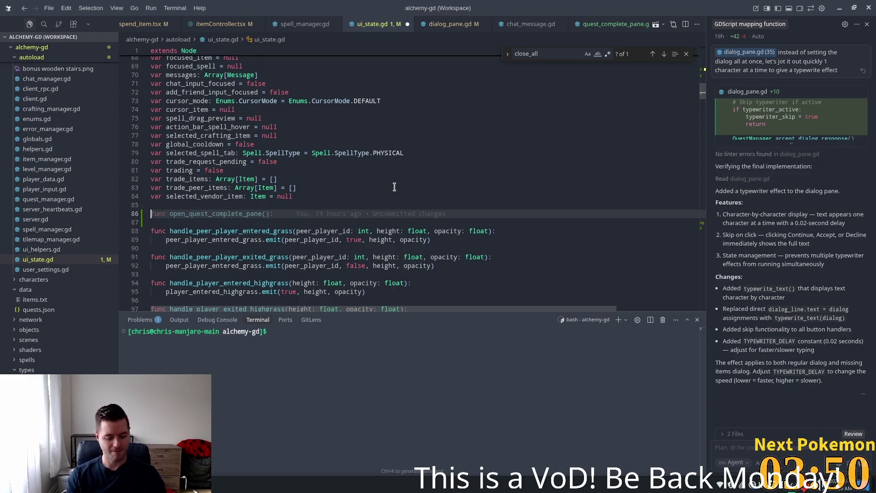
pyautogui.press('Tab')
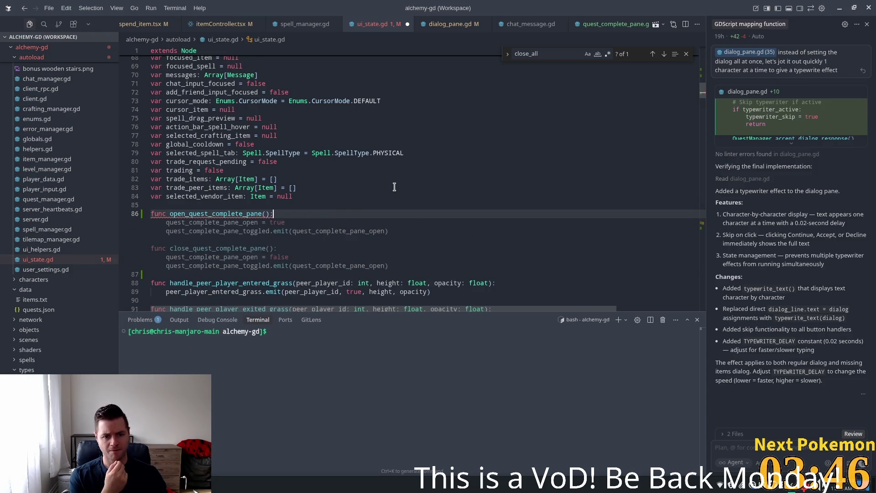
pyautogui.press('Tab')
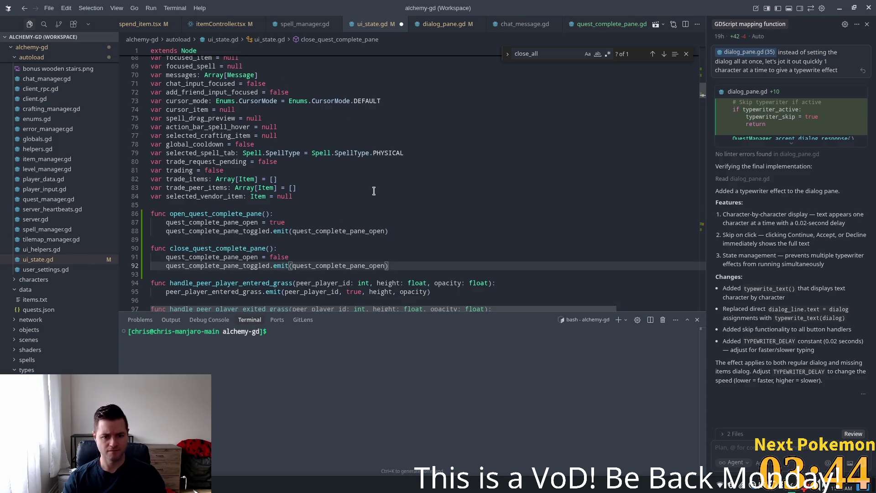
pyautogui.click(371, 189)
pyautogui.scroll(-5, 475, 200)
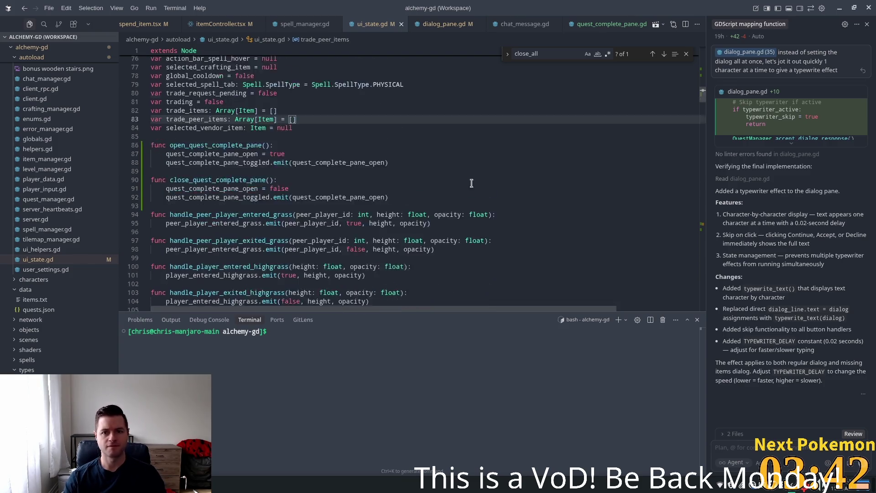
pyautogui.click(606, 25)
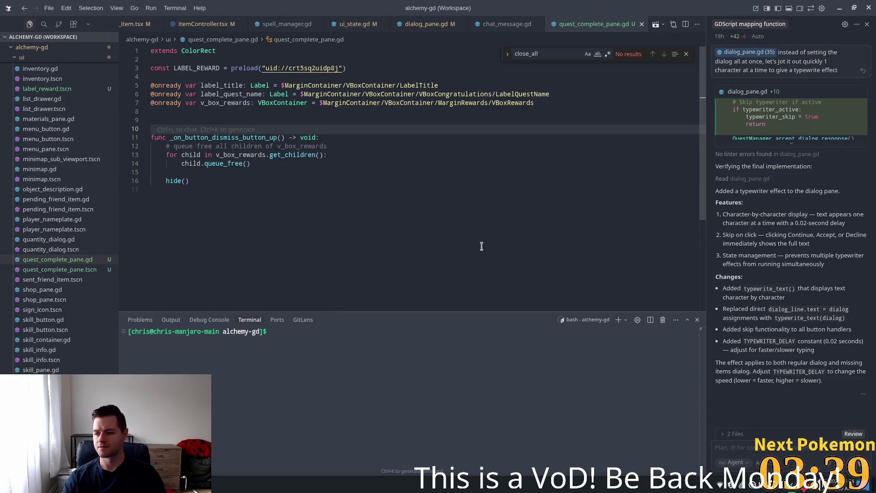
# Add a _ready() connecting UiState.quest_complete_pane_toggled to a handler that sets visible = open.
pyautogui.press('Down')
pyautogui.click(377, 206)
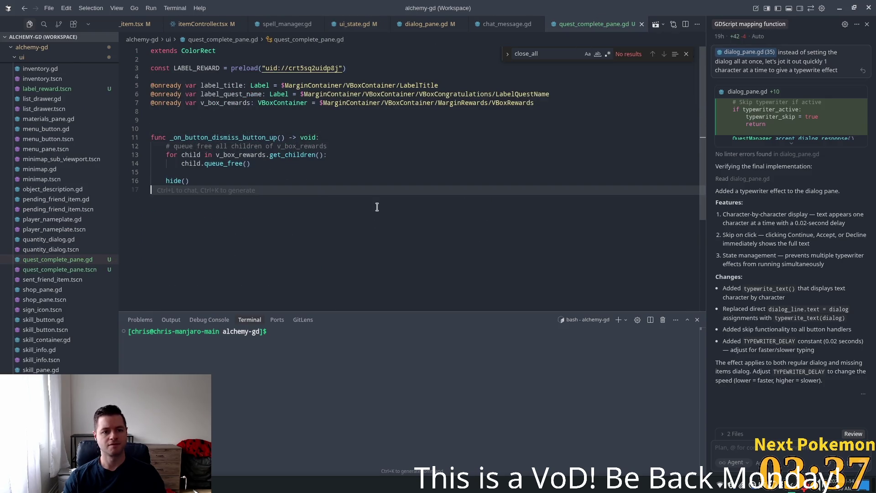
pyautogui.click(198, 120)
pyautogui.write('func _ready() -> void:')
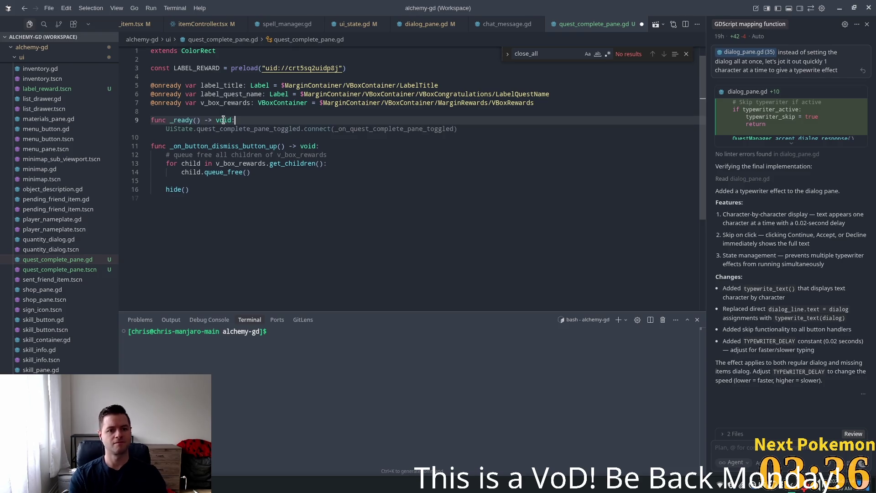
pyautogui.press('Tab')
pyautogui.press('Tab')
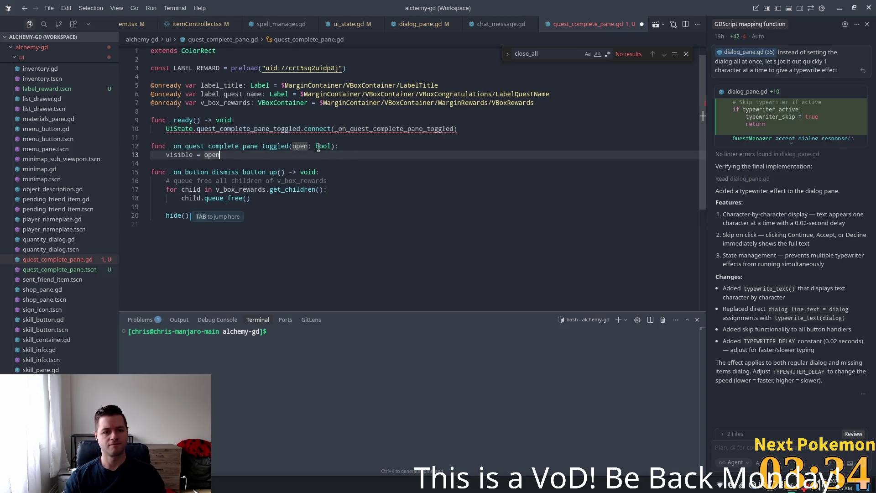
pyautogui.click(218, 137)
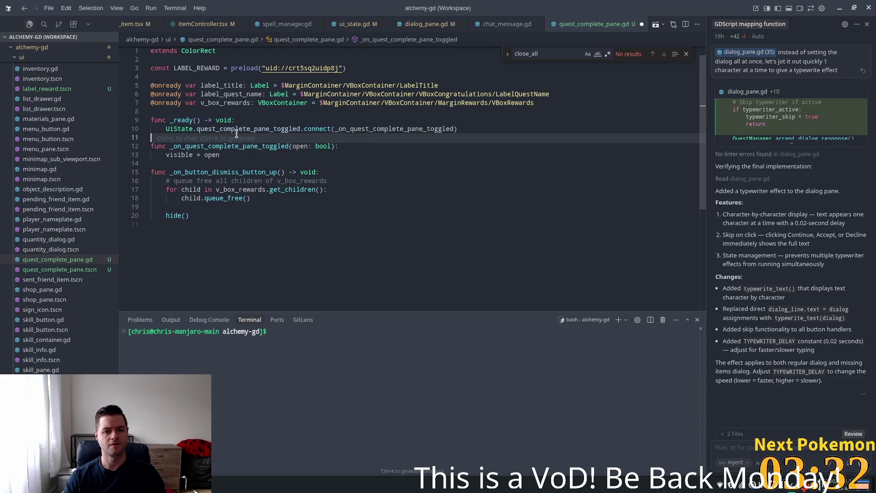
pyautogui.click(268, 129)
# Make the dismiss handler call UiState.close_quest_complete_pane() instead of hide().
pyautogui.press('Tab')
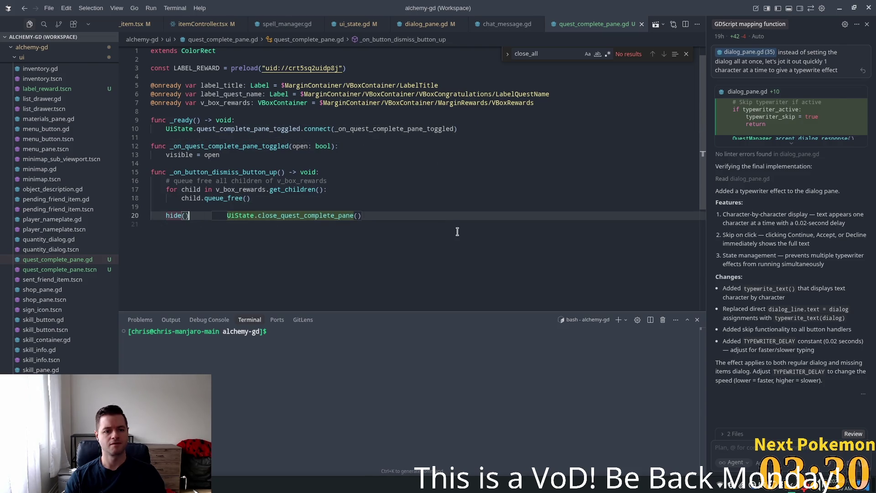
pyautogui.press('Tab')
pyautogui.press('Tab')
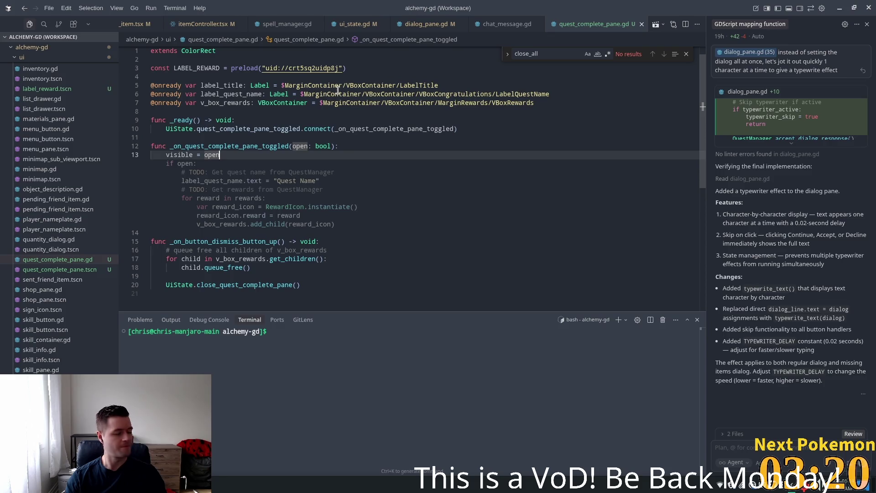
pyautogui.click(353, 24)
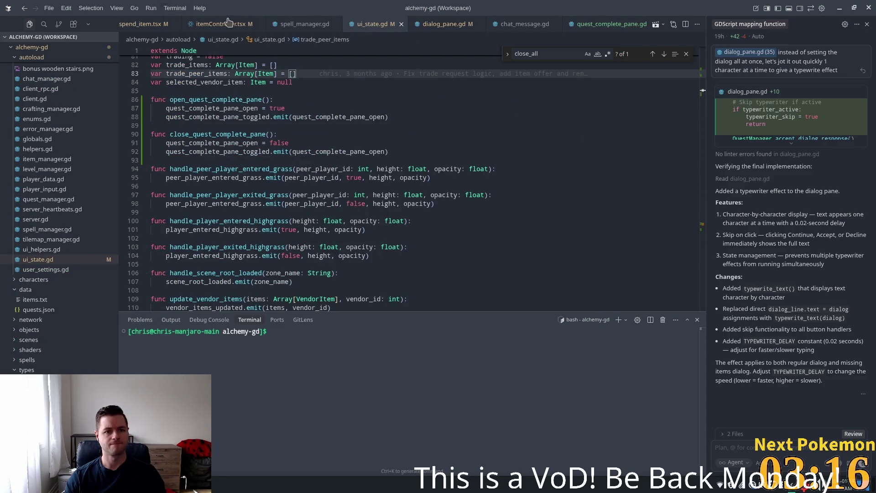
pyautogui.scroll(5, 228, 22)
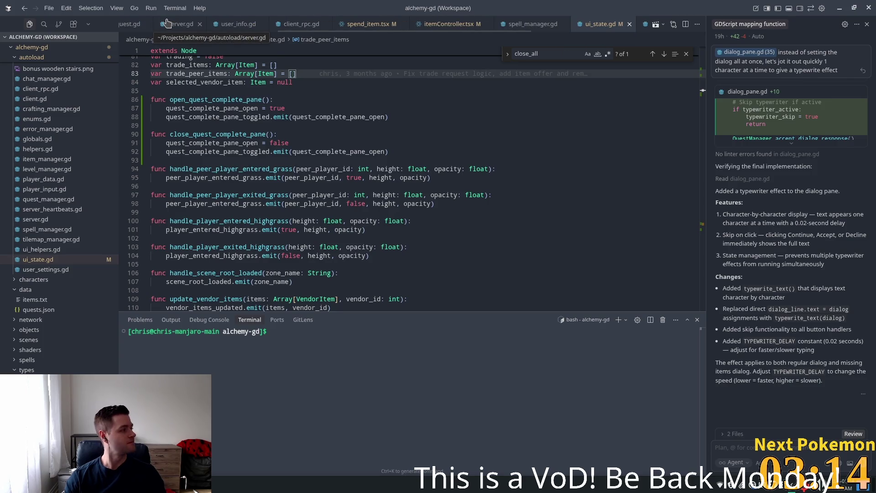
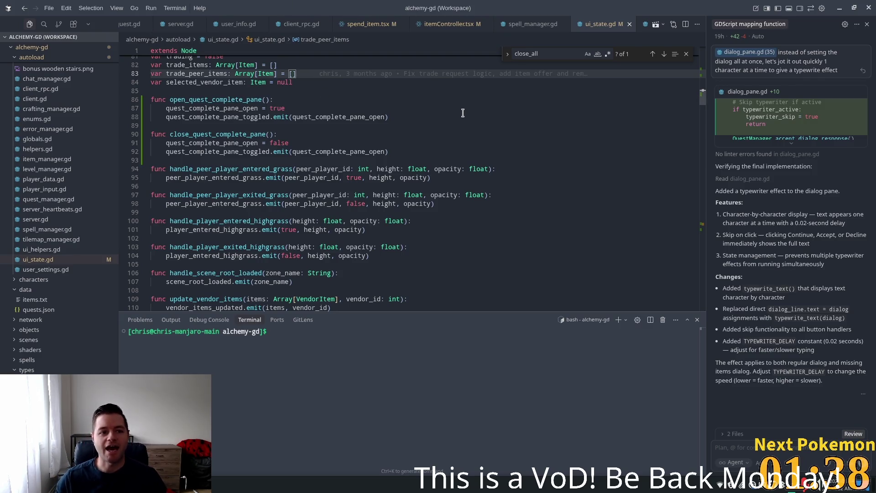
# Open quest_manager.gd through Quick Open by searching 'quest_ma'.
pyautogui.click(431, 118)
pyautogui.hotkey('ctrl', 'p')
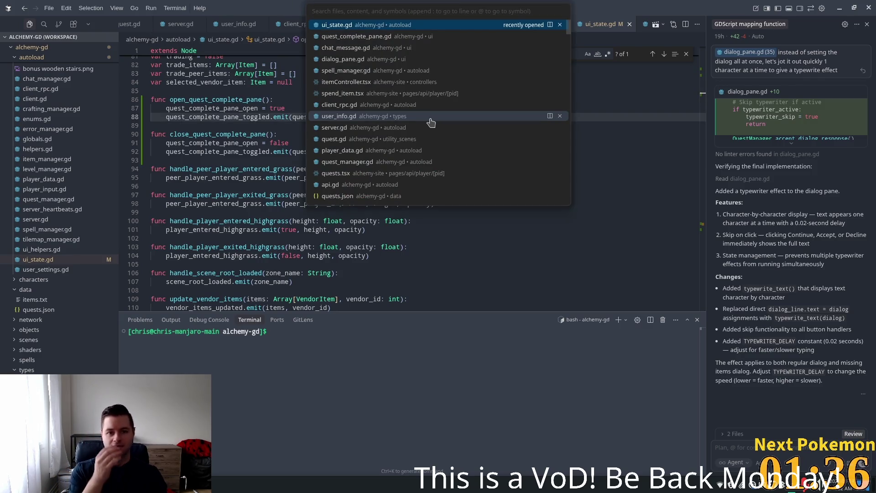
pyautogui.write('q')
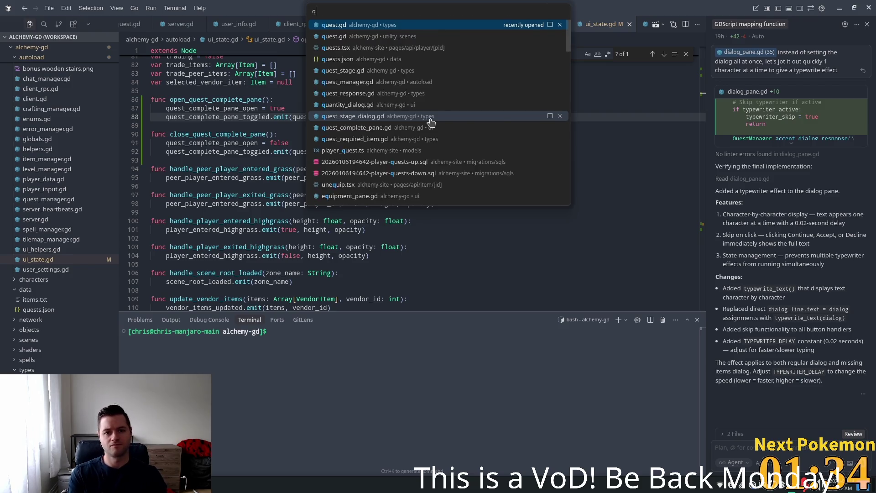
pyautogui.write('uest_')
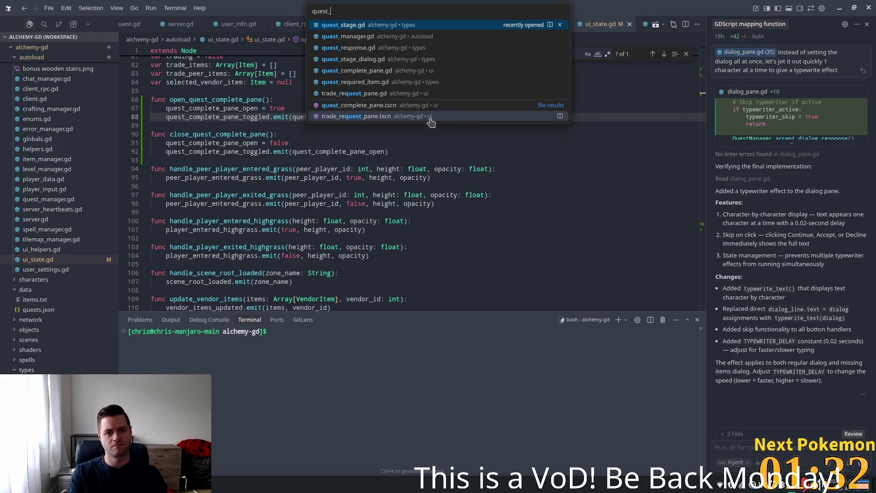
pyautogui.press('Escape')
pyautogui.hotkey('ctrl', 'p')
pyautogui.write('quest_ma')
pyautogui.press('Return')
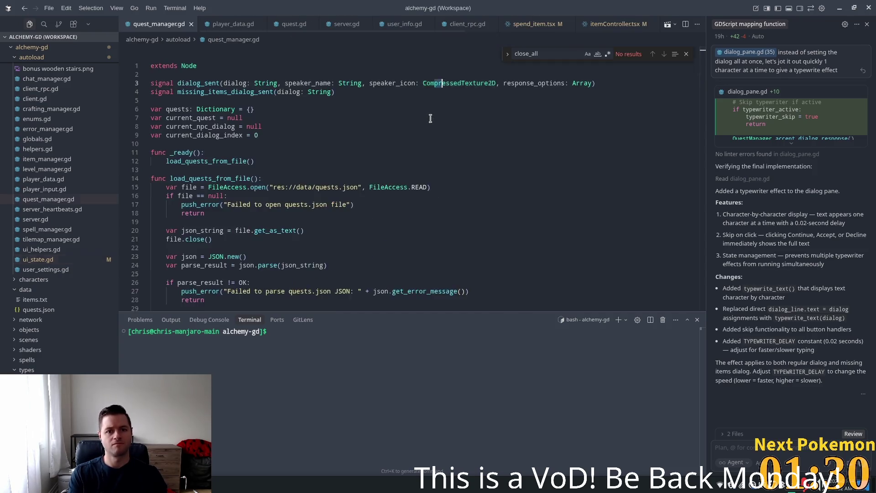
# Add 'signal quest_complete(quest_id: int)' below the missing_items_dialog_sent signal.
pyautogui.click(388, 93)
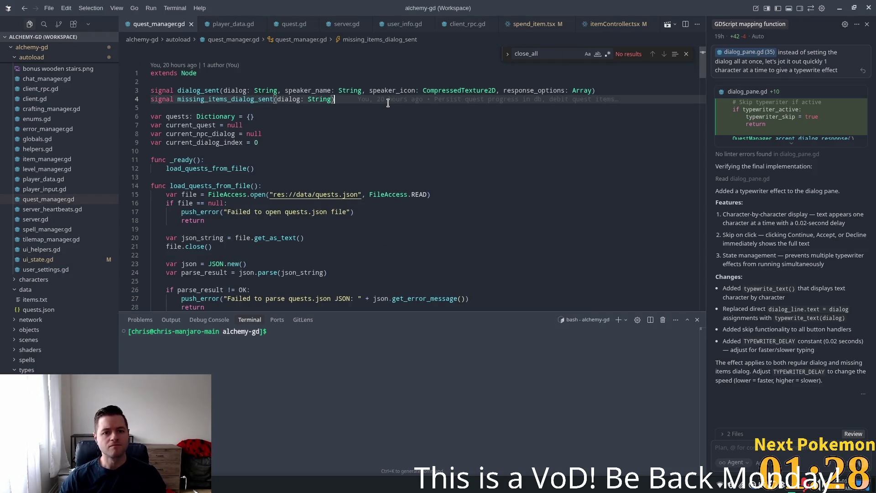
pyautogui.press('Return')
pyautogui.write('si')
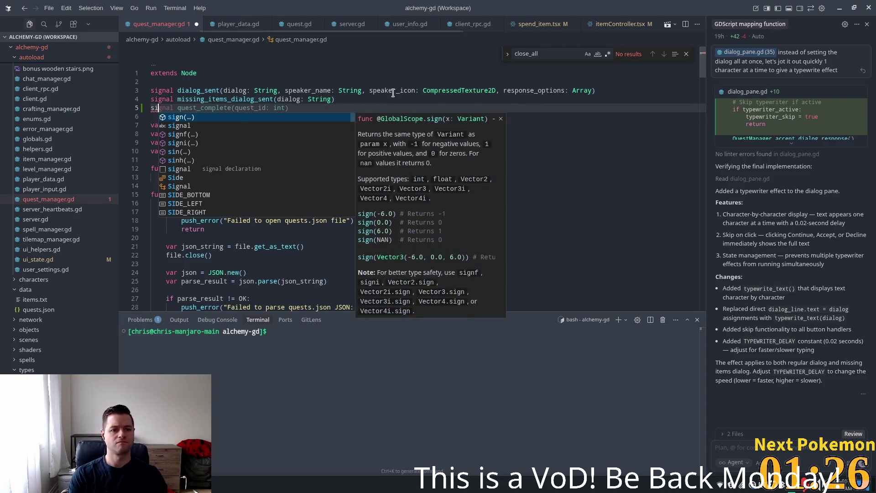
pyautogui.press('Tab')
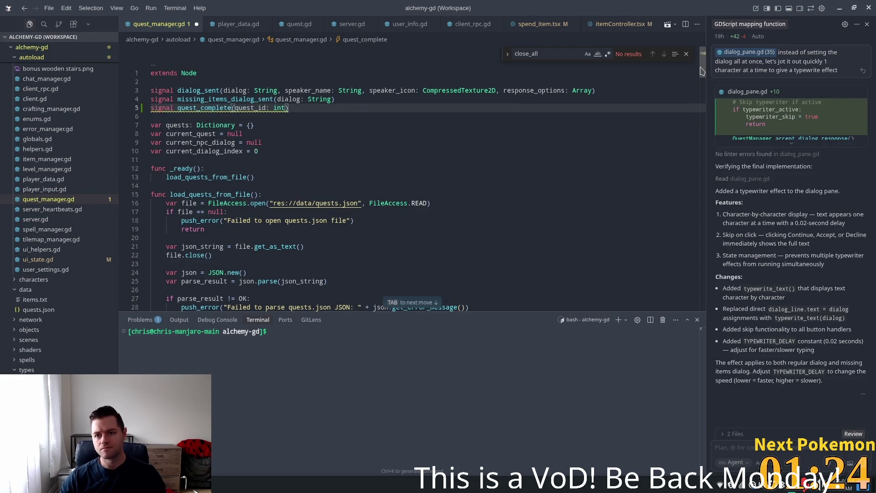
pyautogui.moveTo(702, 71); pyautogui.dragTo(728, 283)
pyautogui.click(270, 260)
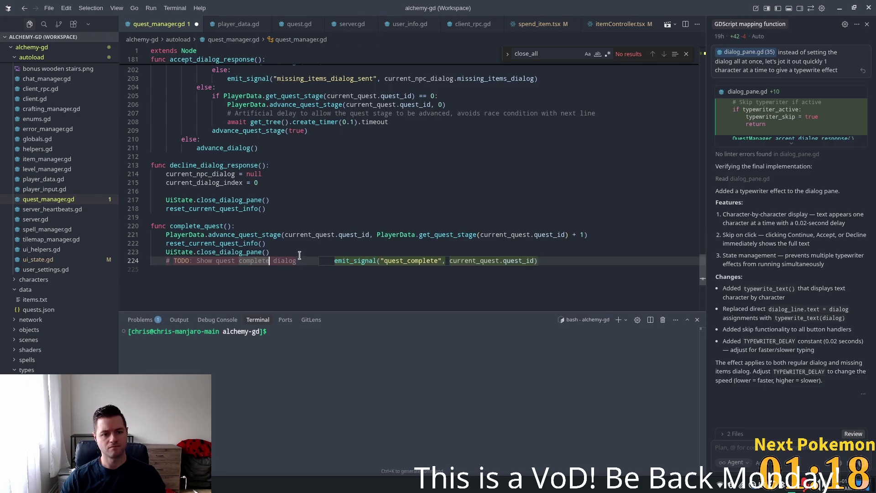
# Replace the complete_quest TODO with quest_complete.emit(current_quest.quest_id) and save the file.
pyautogui.press('Tab')
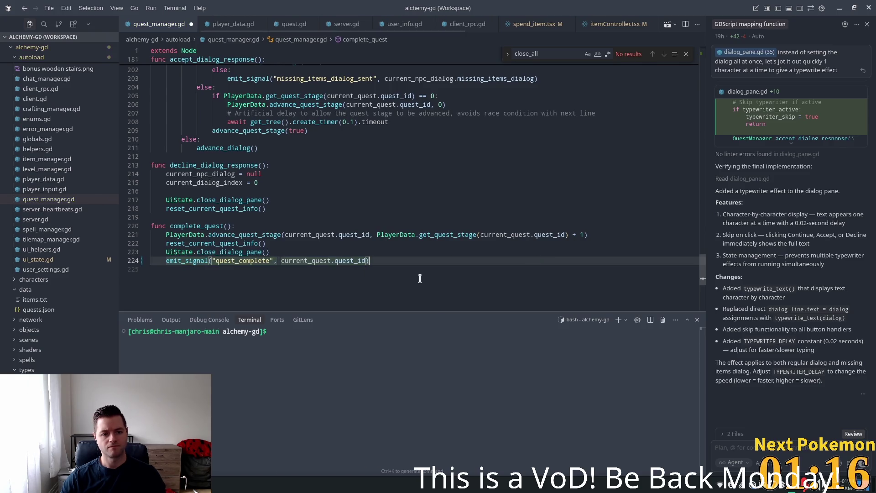
pyautogui.press('Up')
pyautogui.press('Up')
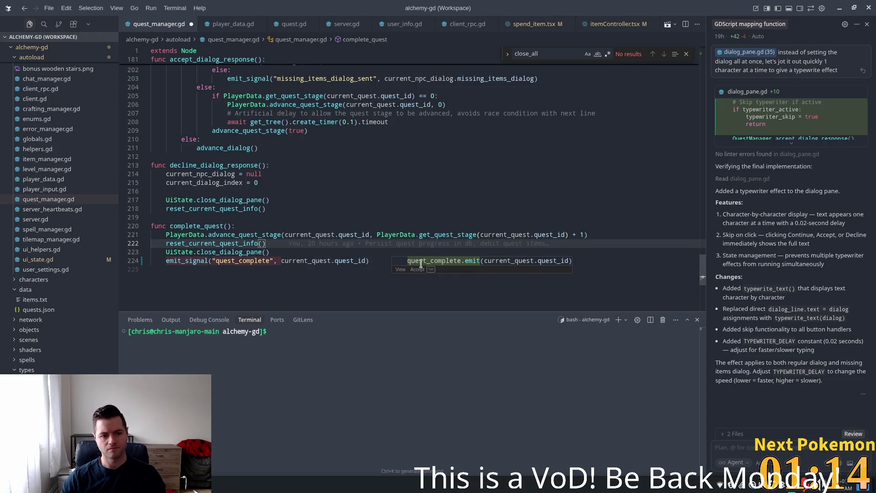
pyautogui.press('Down')
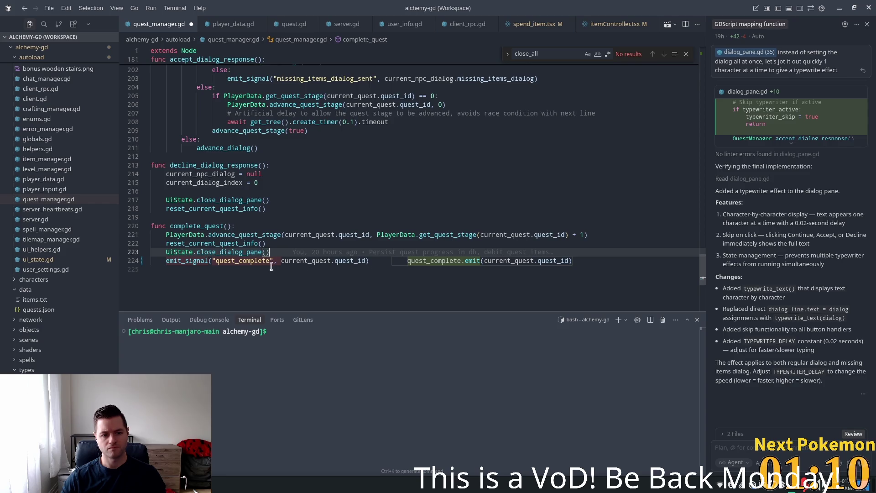
pyautogui.press('Tab')
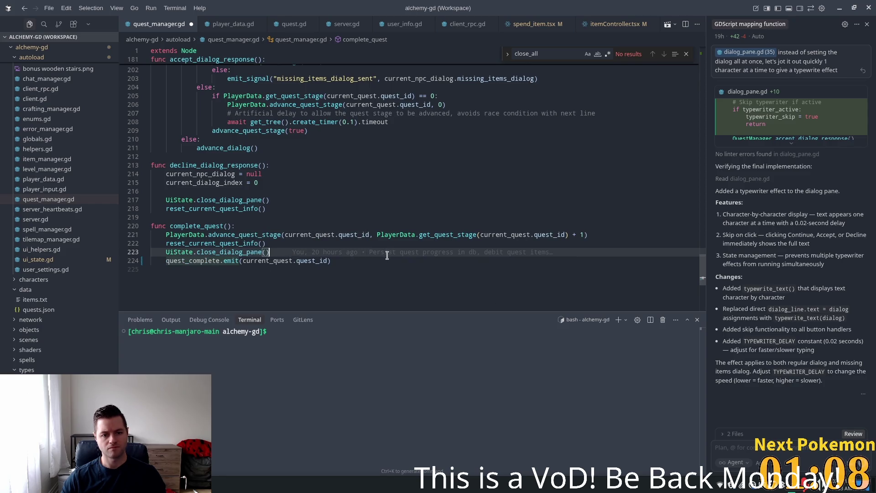
pyautogui.click(370, 264)
pyautogui.hotkey('ctrl', 's')
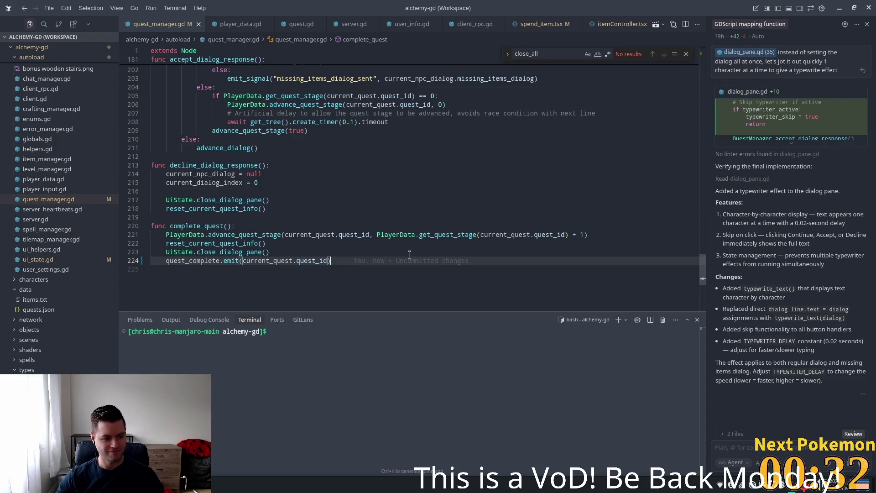
pyautogui.moveTo(384, 264)
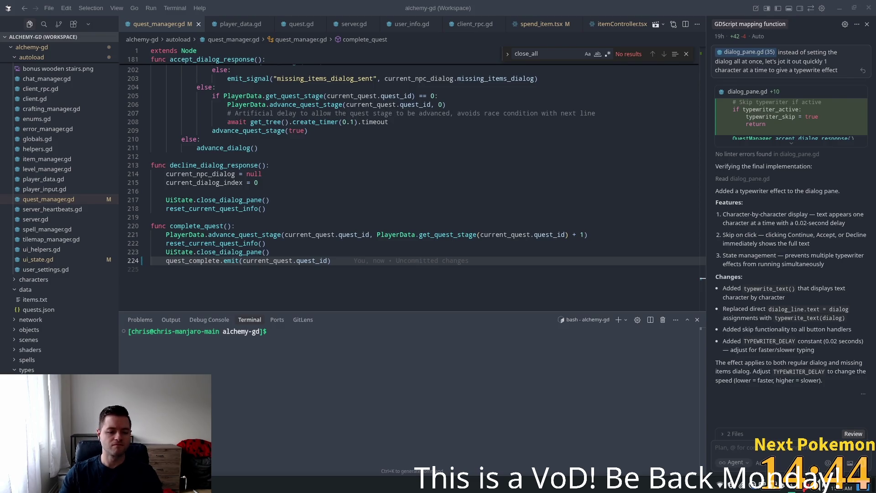
pyautogui.hotkey('alt', 'Tab')
pyautogui.write('shie')
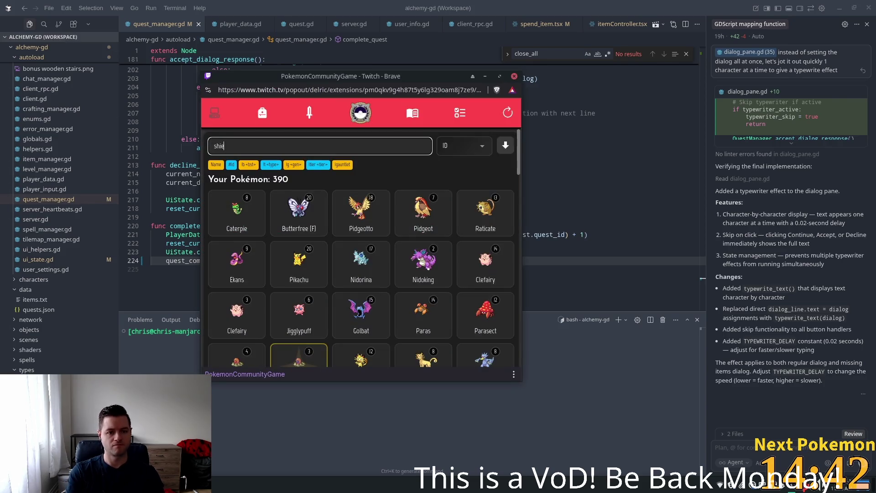
pyautogui.write('ld')
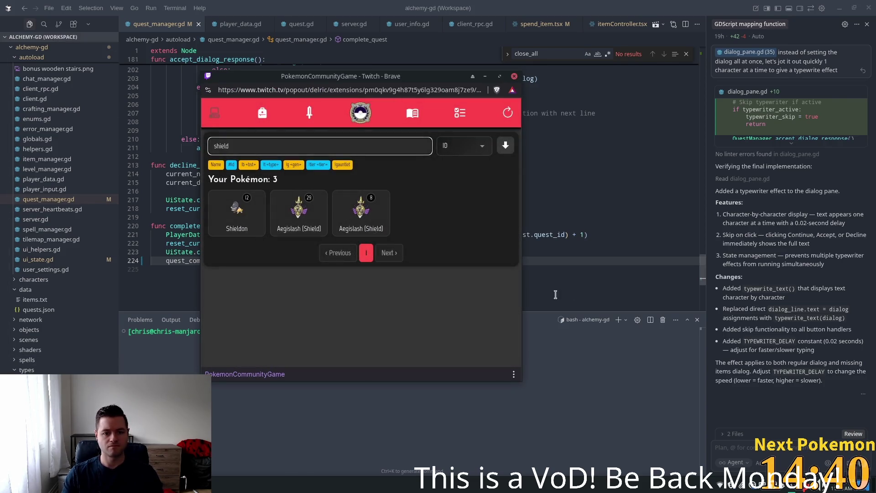
pyautogui.hotkey('ctrl', 'alt', "'")
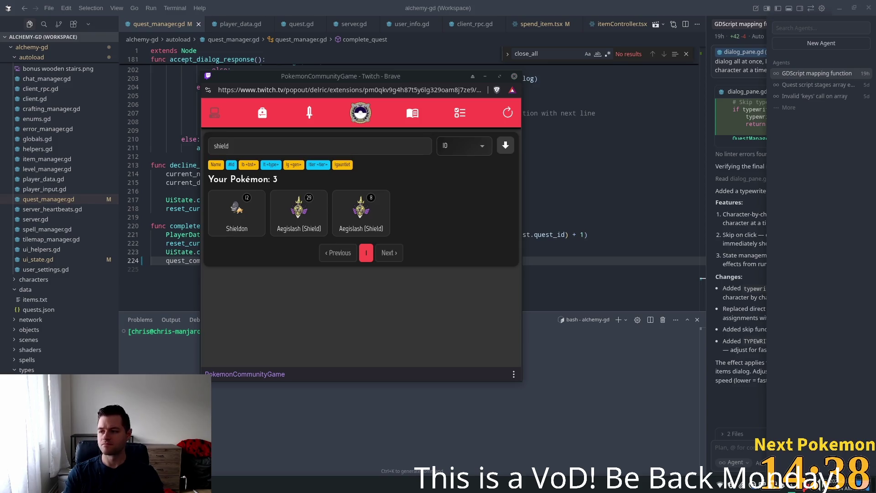
pyautogui.click(756, 258)
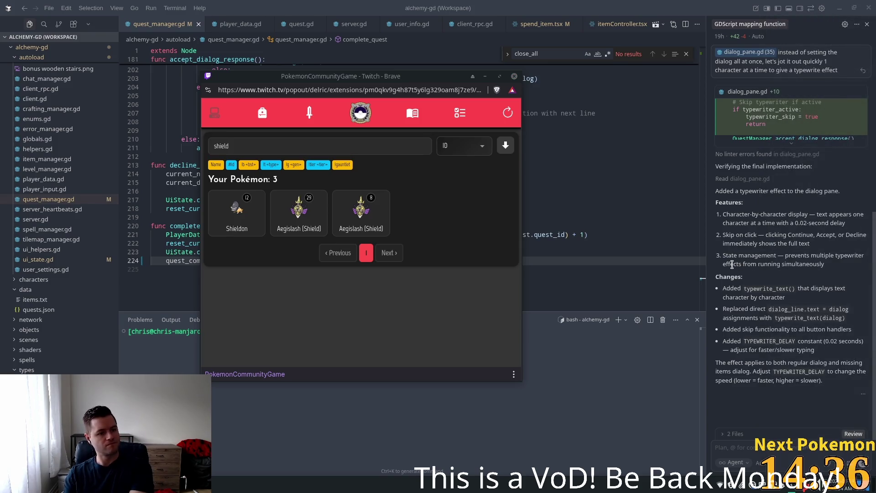
pyautogui.click(551, 8)
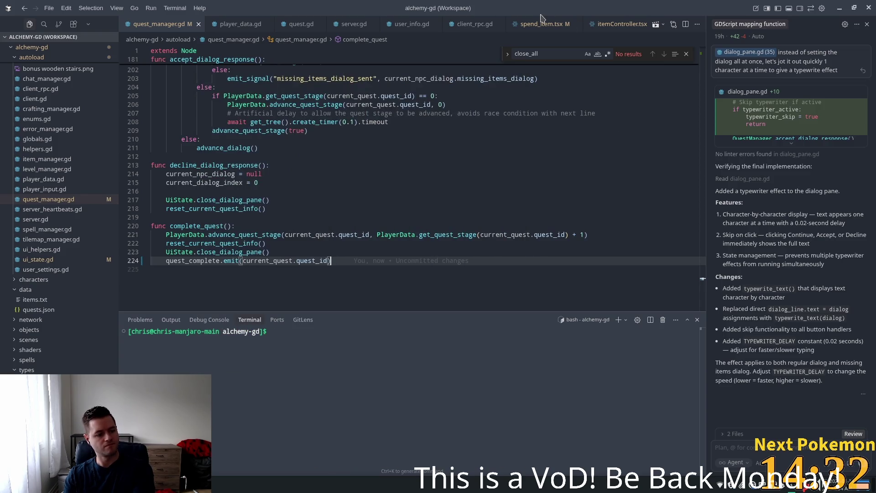
pyautogui.moveTo(359, 261)
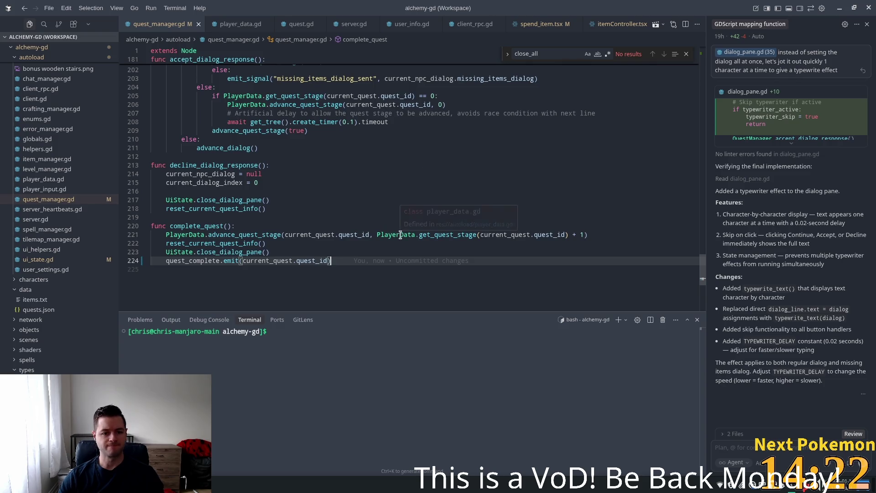
pyautogui.moveTo(404, 233)
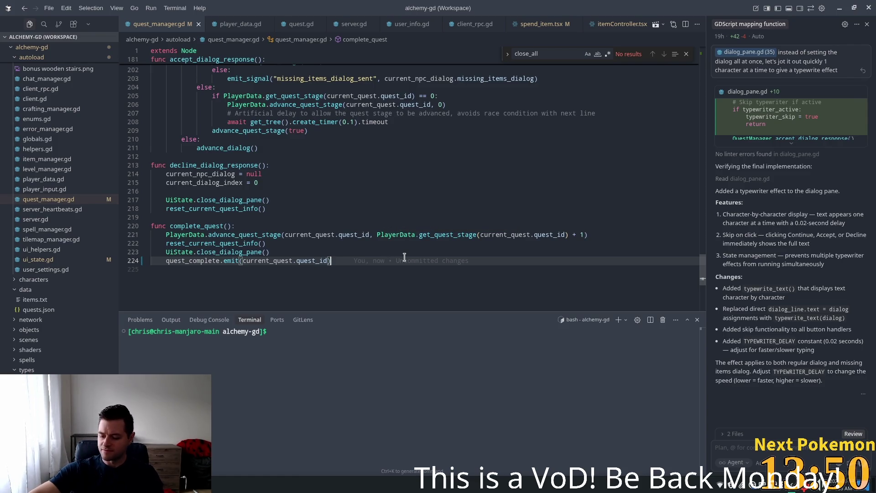
pyautogui.moveTo(404, 257)
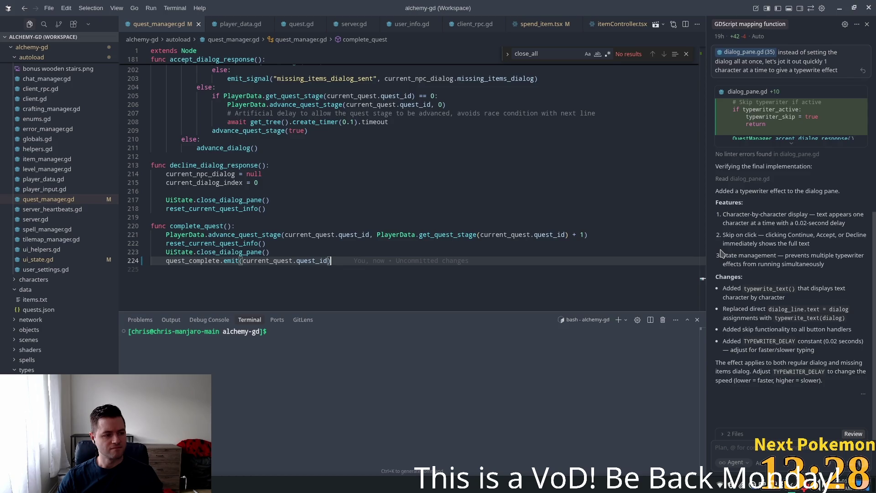
pyautogui.press("ctrl+alt+'")
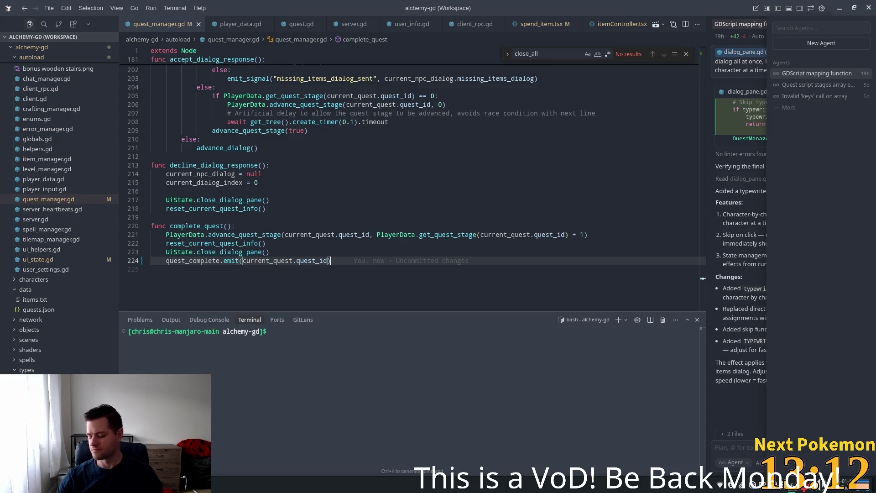
pyautogui.click(322, 165)
pyautogui.click(323, 243)
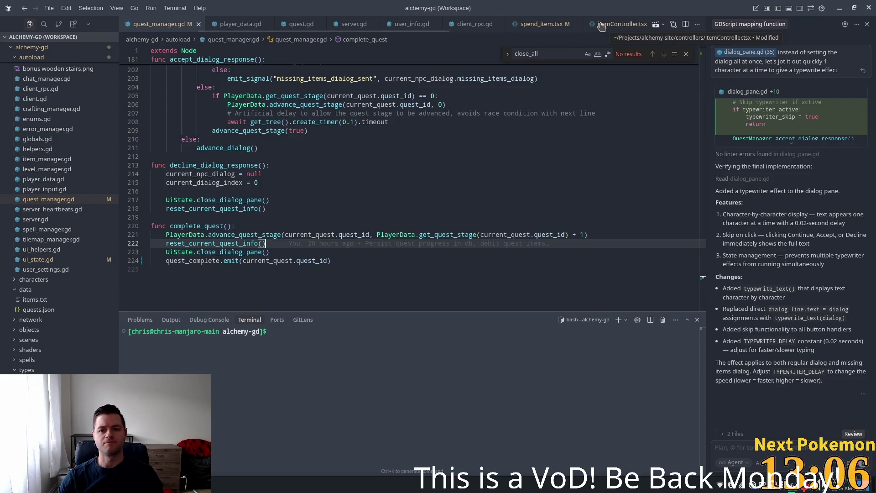
# In quest_complete_pane.gd, connect QuestManager.quest_complete in _ready to a new _on_quest_complete handler.
pyautogui.scroll(-5, 600, 26)
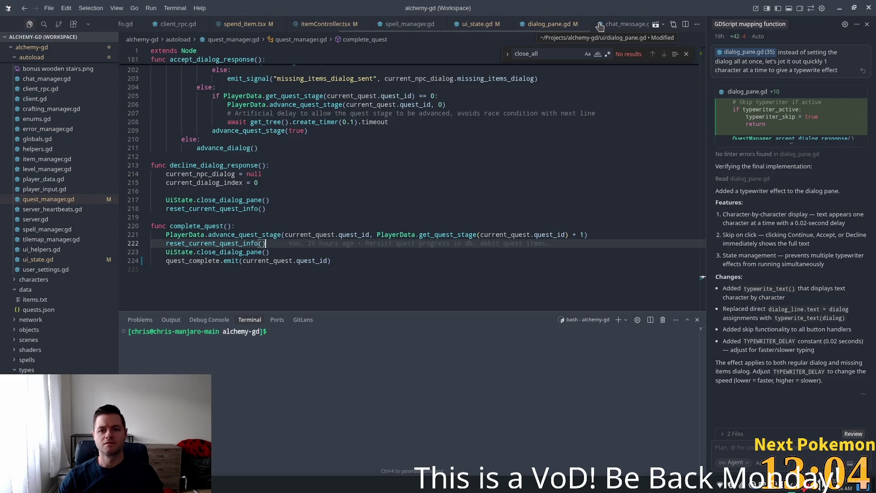
pyautogui.scroll(-3, 570, 26)
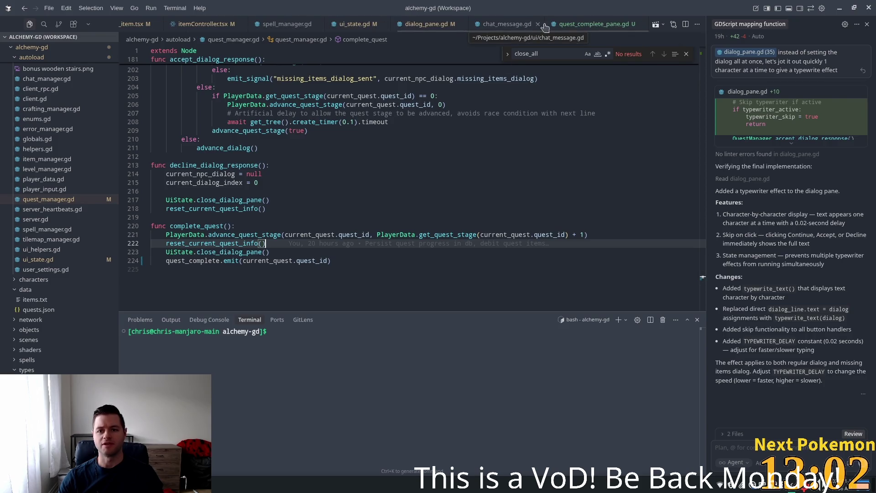
pyautogui.click(576, 24)
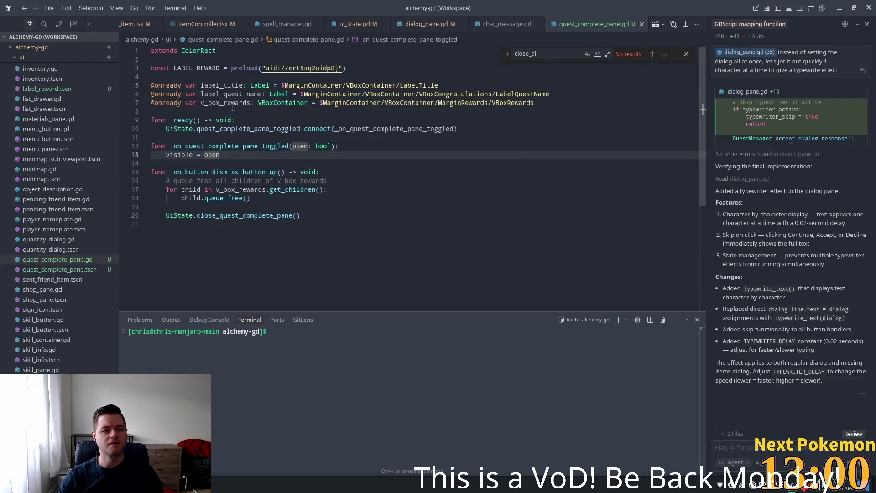
pyautogui.click(495, 131)
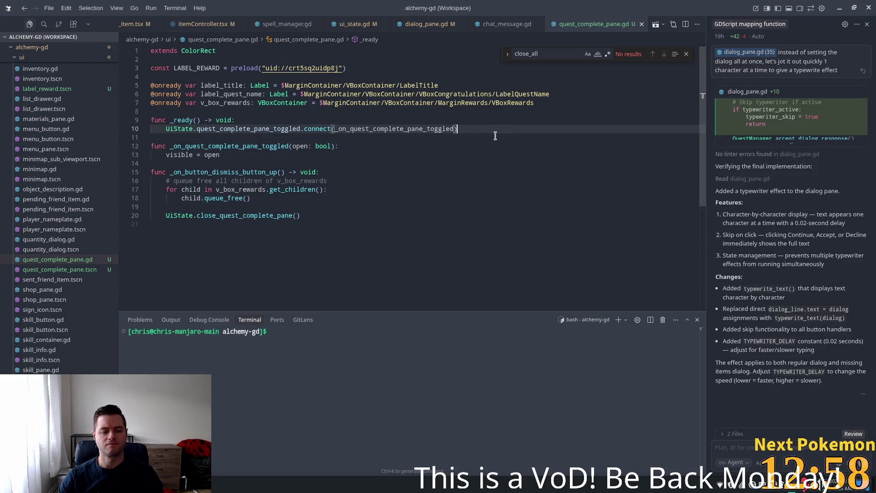
pyautogui.press('Return')
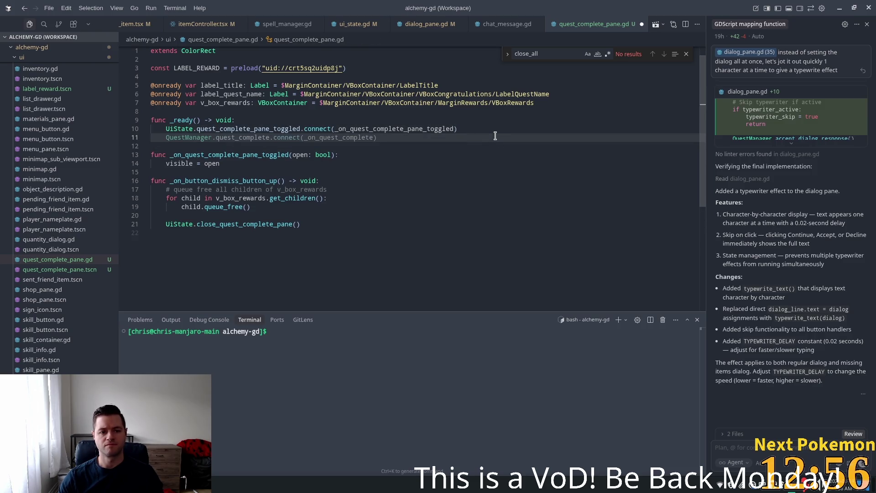
pyautogui.press('Tab')
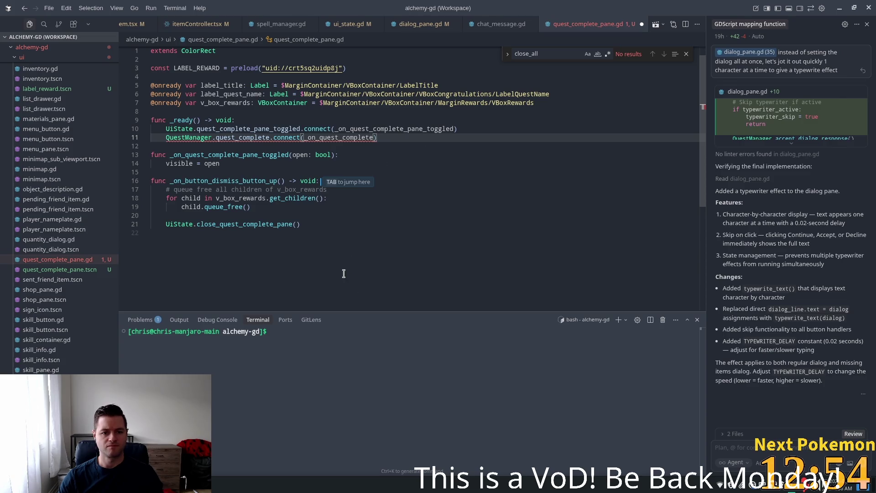
pyautogui.press('Tab')
pyautogui.press('Tab')
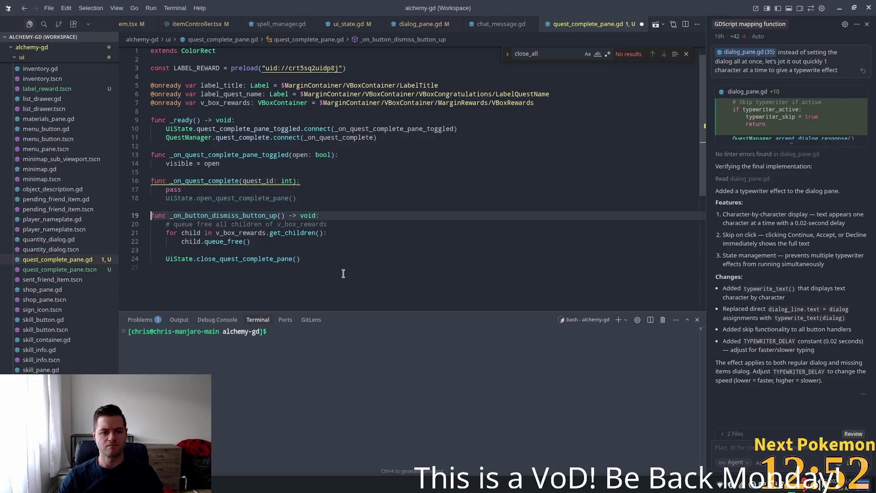
# Fill the handler with the pane-open call, the quest name label assignment and a reward icon loop.
pyautogui.click(297, 200)
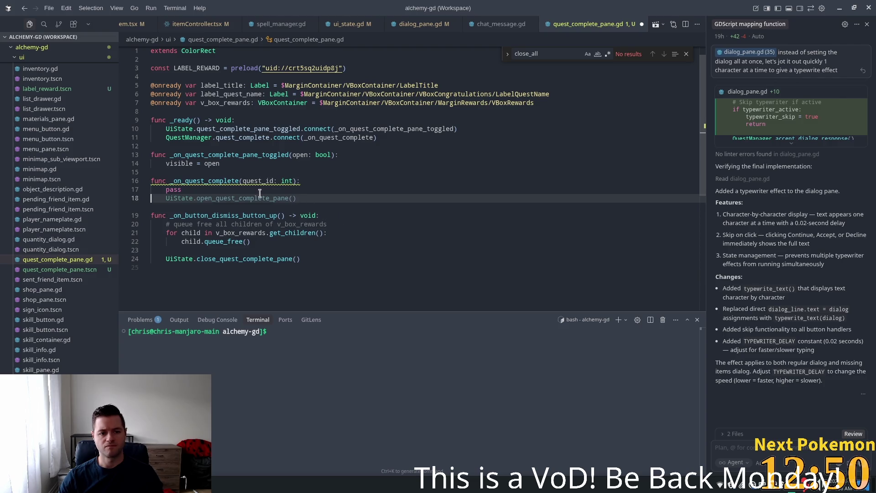
pyautogui.press('Tab')
pyautogui.click(219, 189)
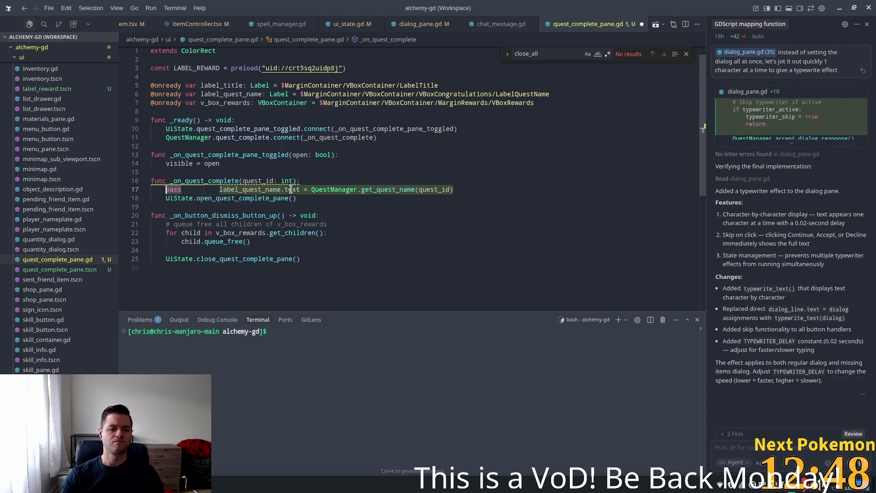
pyautogui.press('BackSpace')
pyautogui.press('BackSpace')
pyautogui.press('BackSpace')
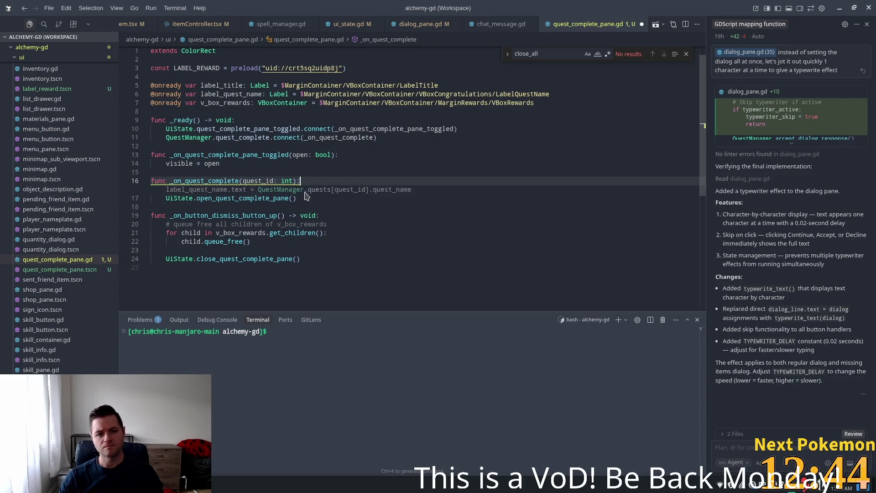
pyautogui.press('Tab')
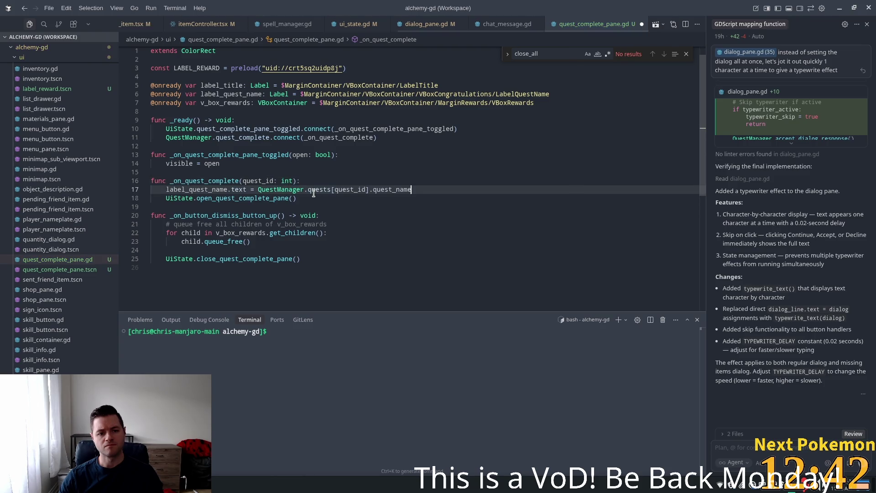
pyautogui.press('Return')
pyautogui.write('for reward in QuestManager.quests[quest_id].quest_rewards:')
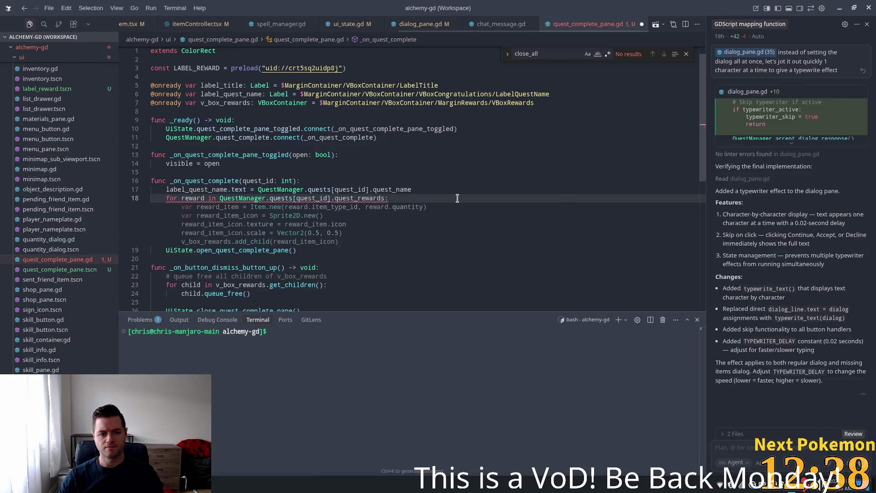
pyautogui.press('Tab')
pyautogui.press('Up')
pyautogui.press('Up')
pyautogui.press('Up')
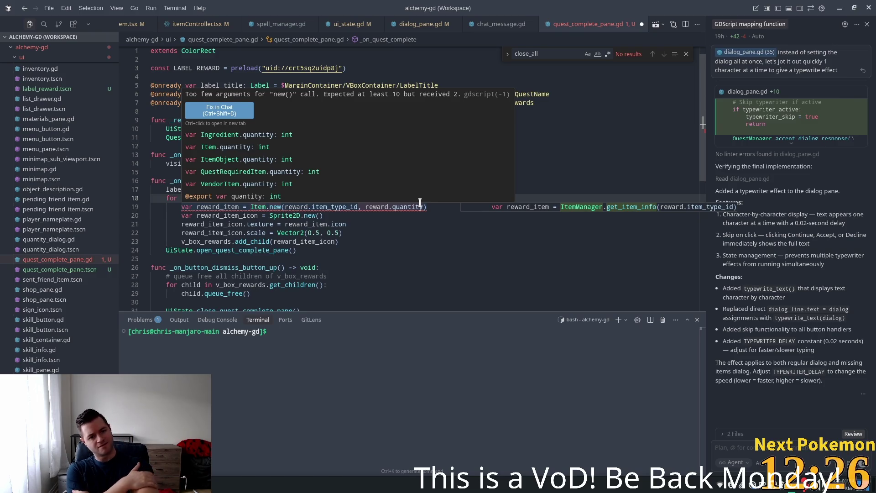
# Replace Item.new() in the reward loop with ItemManager.get_item_info(reward.item_type_id).
pyautogui.click(383, 206)
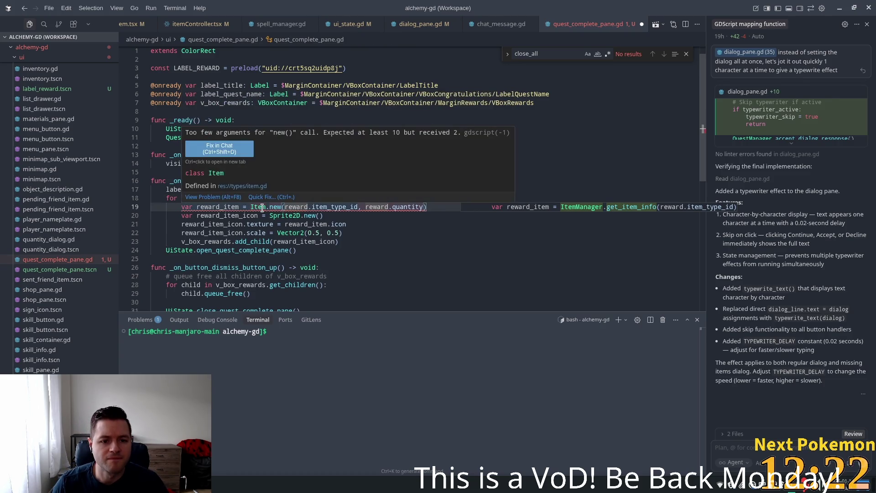
pyautogui.press('Down')
pyautogui.moveTo(337, 215); pyautogui.dragTo(245, 206)
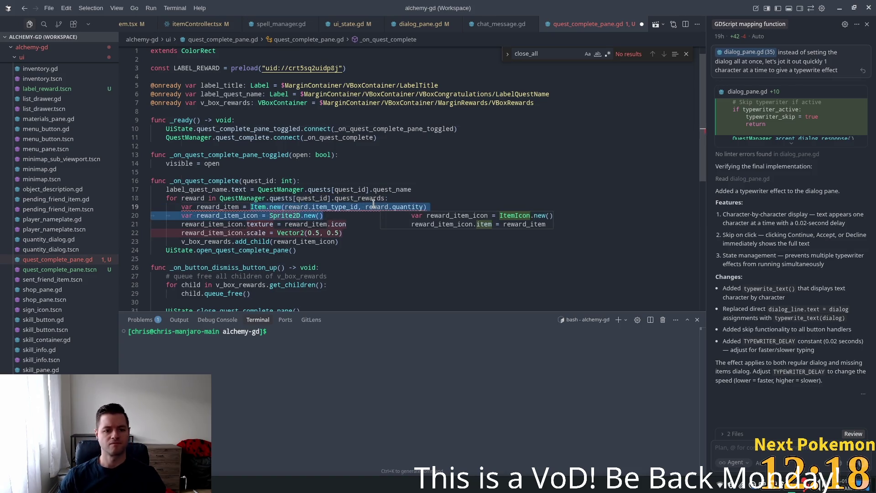
pyautogui.write('Item')
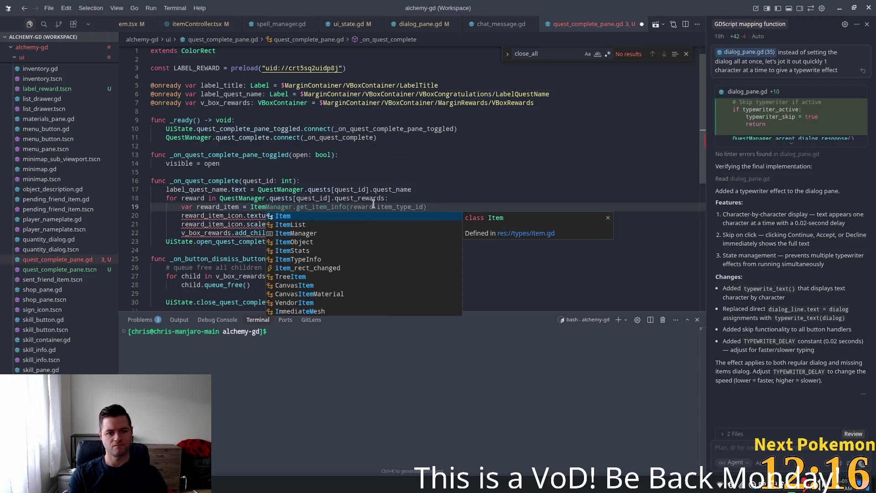
pyautogui.press('Tab')
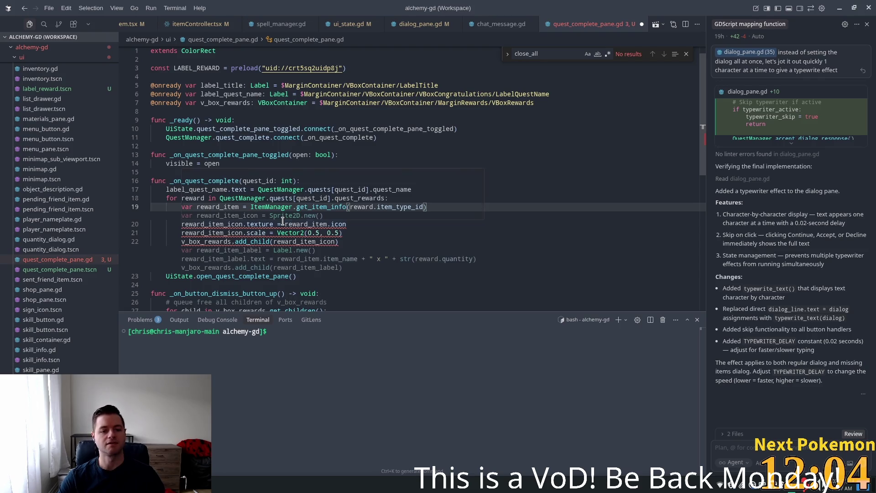
# Add a name-x-quantity Label row per reward, then jump to get_item_info's definition.
pyautogui.press('Tab')
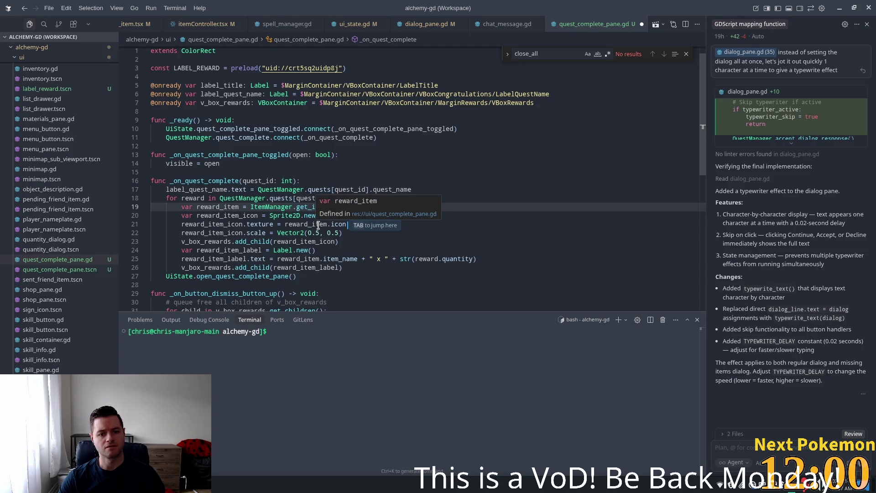
pyautogui.press('Tab')
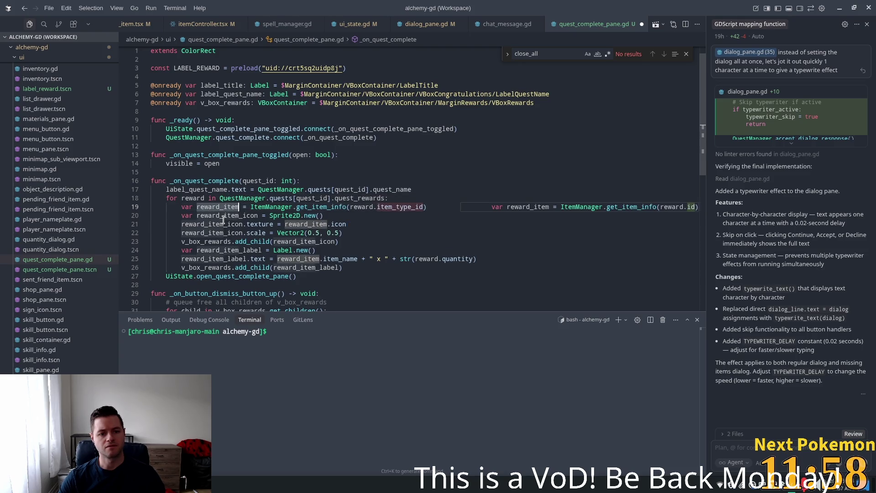
pyautogui.click(394, 212)
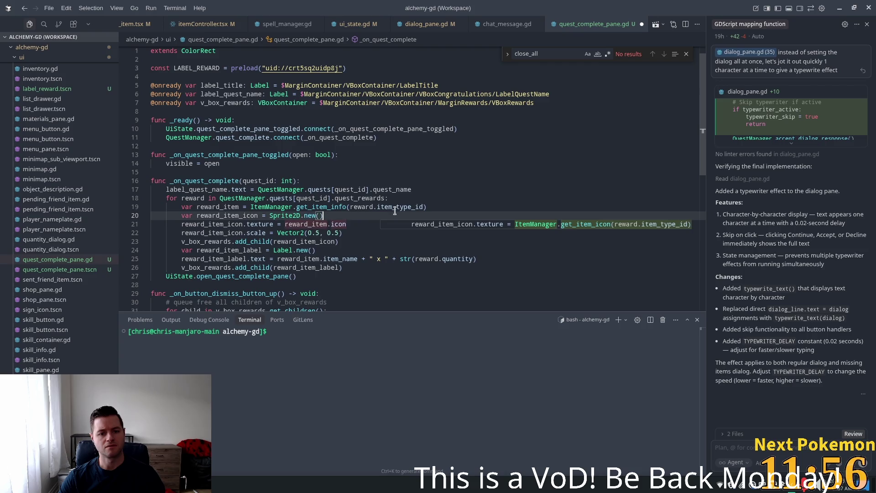
pyautogui.keyDown('ctrl'); pyautogui.click(321, 207); pyautogui.keyUp('ctrl')
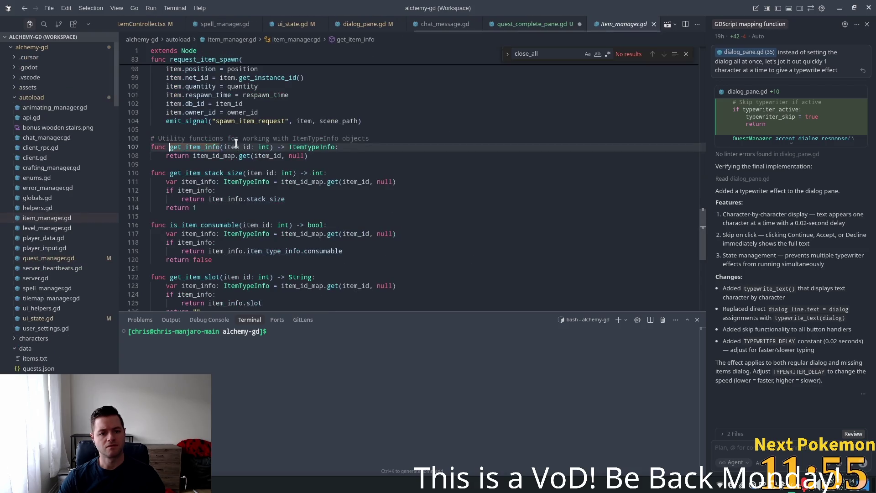
# Inspect the ItemTypeInfo class fields, including slot, then return to item_manager.gd.
pyautogui.keyDown('ctrl'); pyautogui.click(330, 147); pyautogui.keyUp('ctrl')
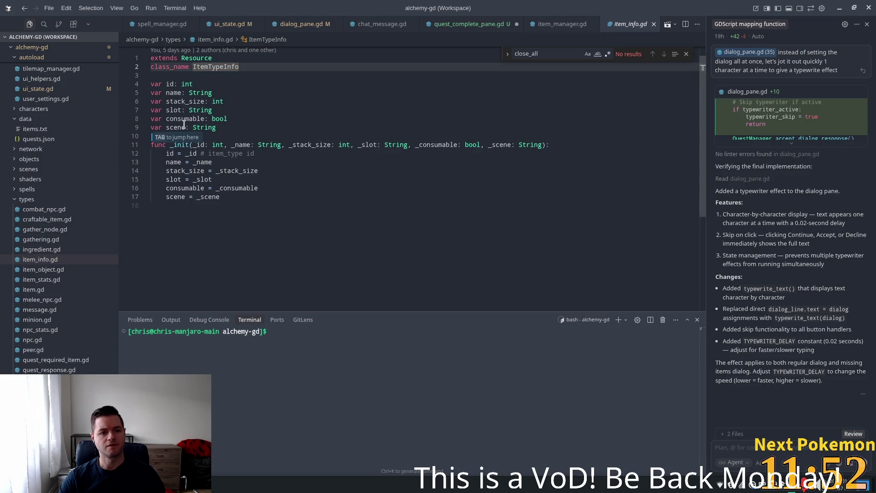
pyautogui.click(176, 110)
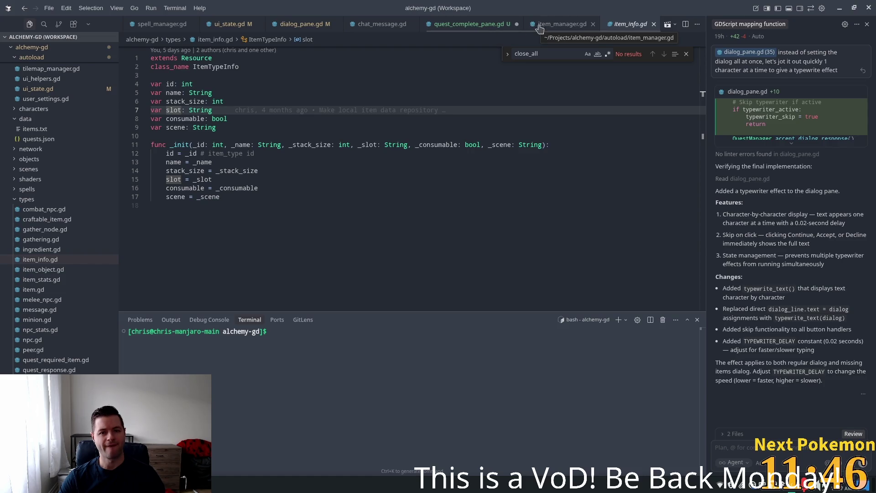
pyautogui.click(560, 24)
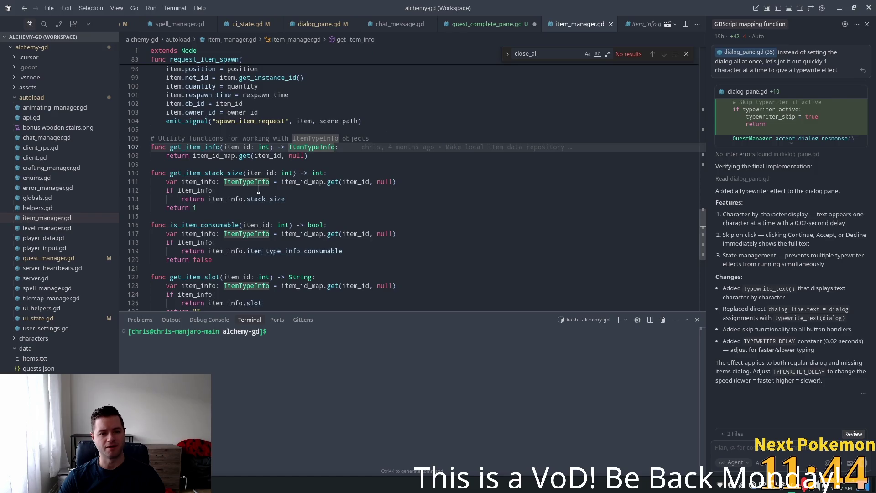
pyautogui.click(422, 161)
# Search item_manager.gd for 'icon' to find get_item_icon, then return to quest_complete_pane.gd.
pyautogui.hotkey('ctrl', 'f')
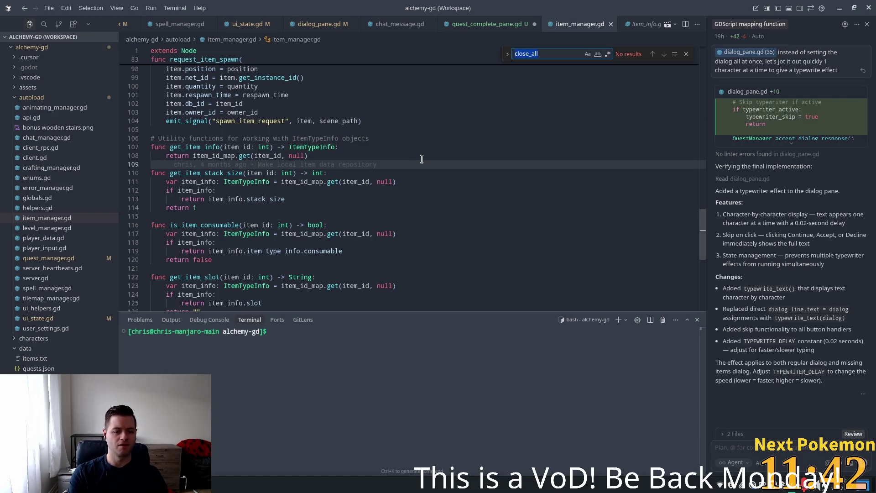
pyautogui.write('icon')
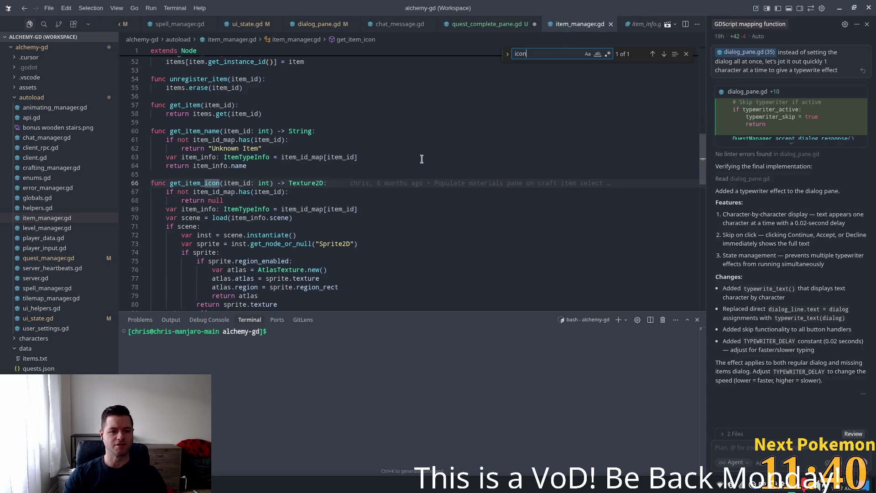
pyautogui.scroll(-3, 421, 158)
pyautogui.doubleClick(195, 114)
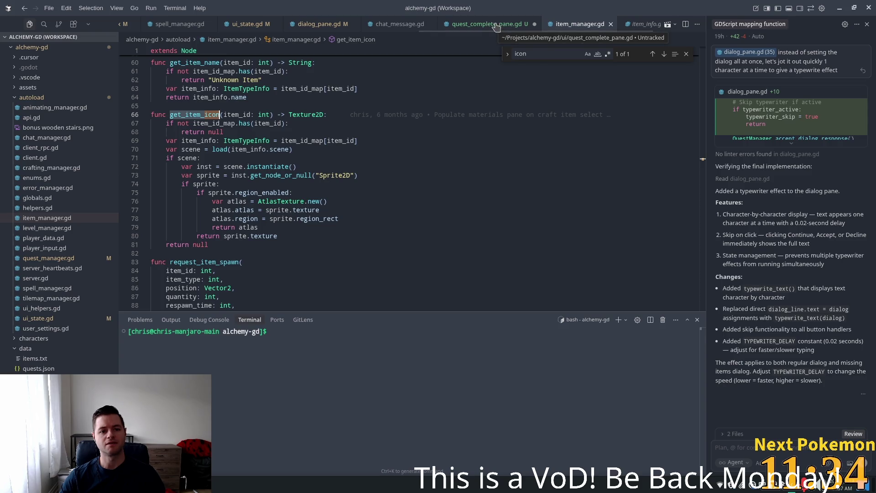
pyautogui.click(497, 25)
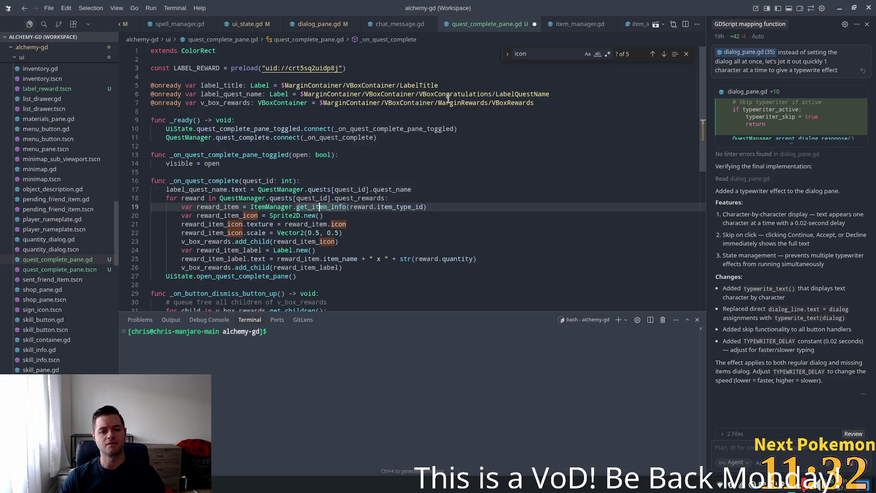
# On line 21, replace reward_item.icon with ItemManager.get_item_icon(reward...).
pyautogui.click(281, 207)
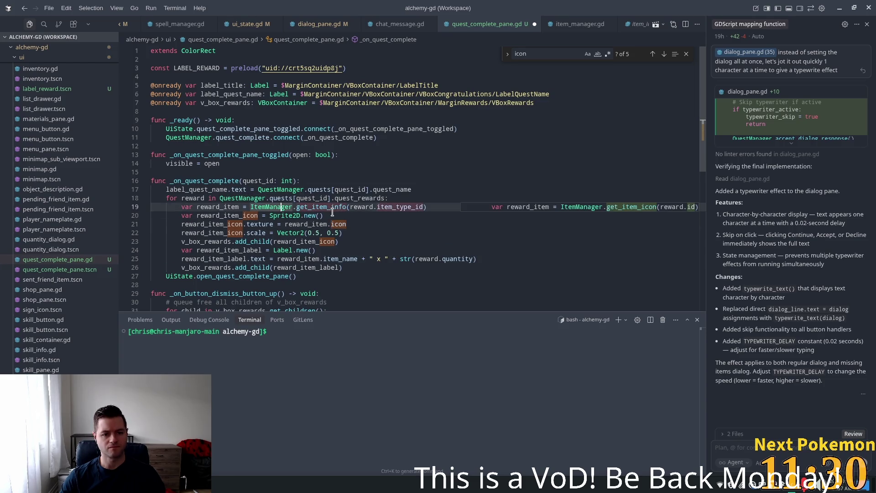
pyautogui.moveTo(362, 224); pyautogui.dragTo(288, 224)
pyautogui.press('BackSpace')
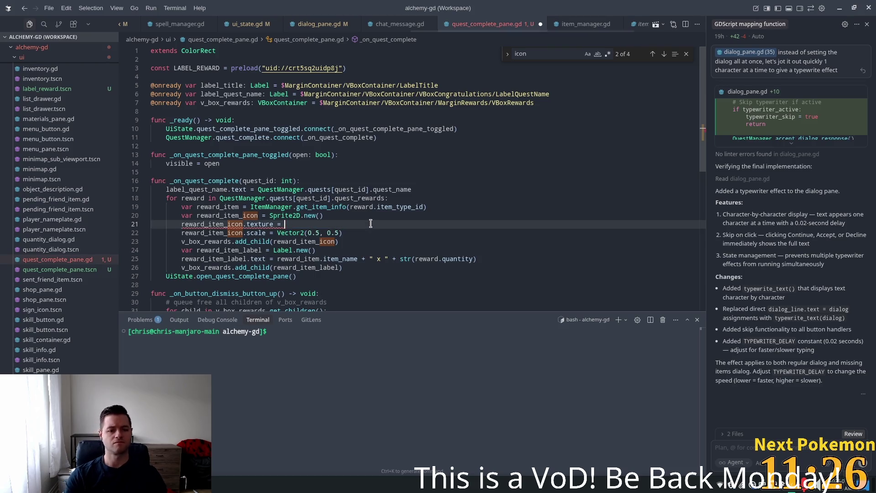
pyautogui.write('ItemM')
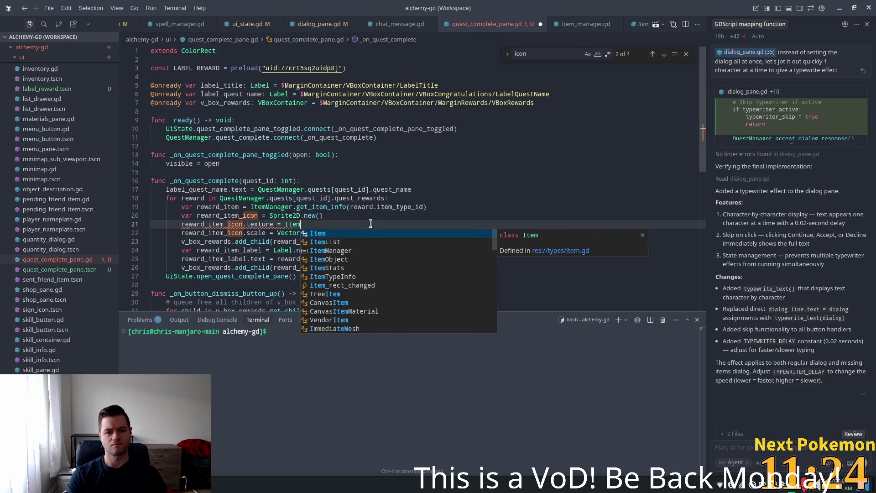
pyautogui.press('Tab')
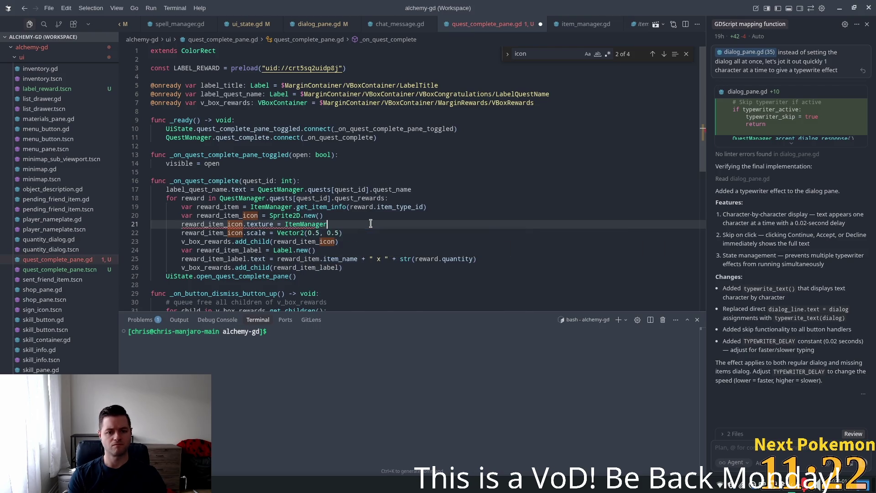
pyautogui.write('.get_item_icon(')
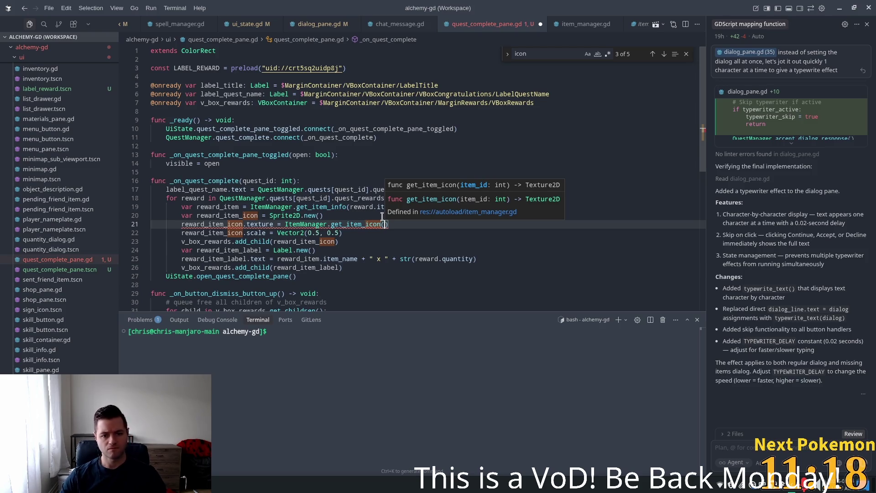
pyautogui.write('rw')
pyautogui.press('BackSpace')
pyautogui.write('e')
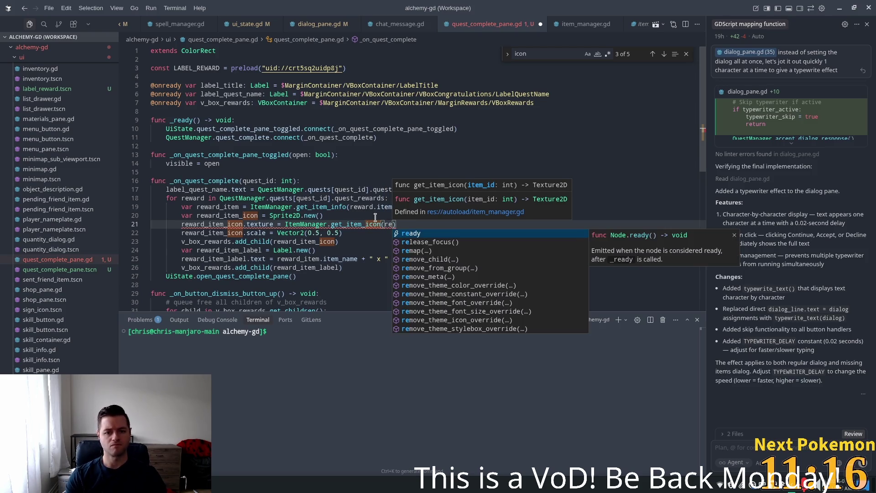
pyautogui.write('wa')
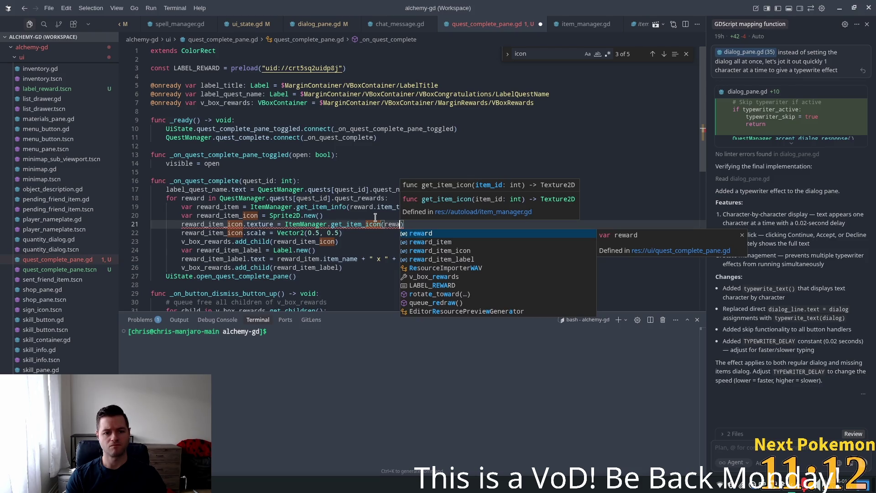
# Change item_type_id to id on line 19 and complete get_item_icon's argument as reward.id.
pyautogui.click(334, 190)
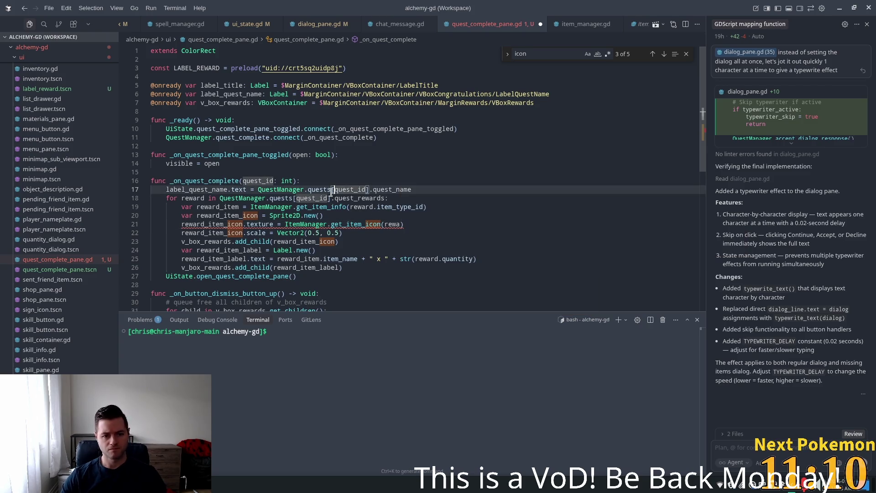
pyautogui.doubleClick(395, 207)
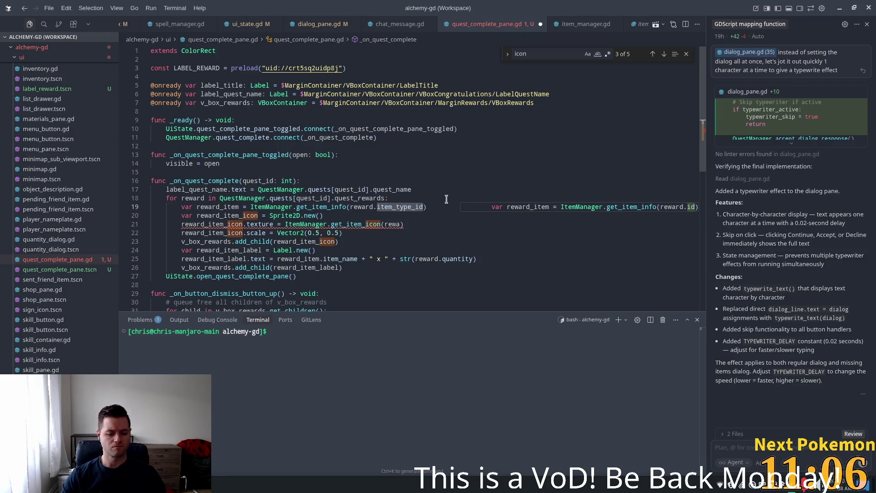
pyautogui.write('id')
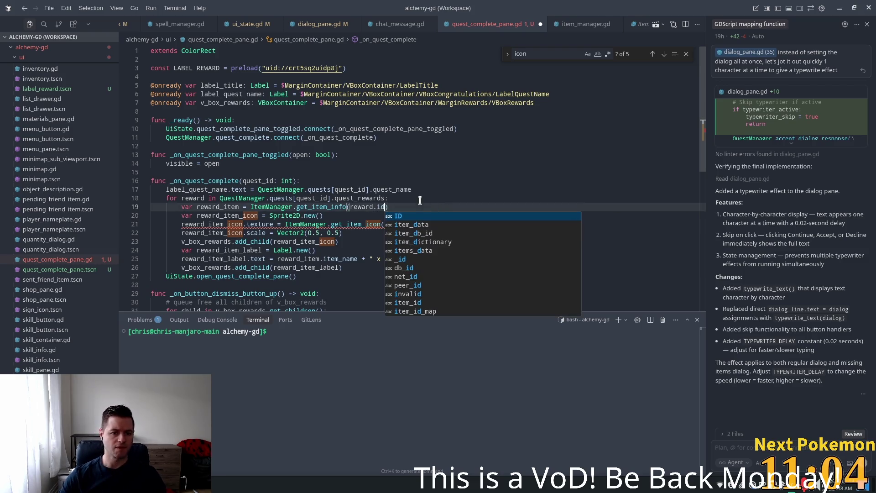
pyautogui.click(261, 215)
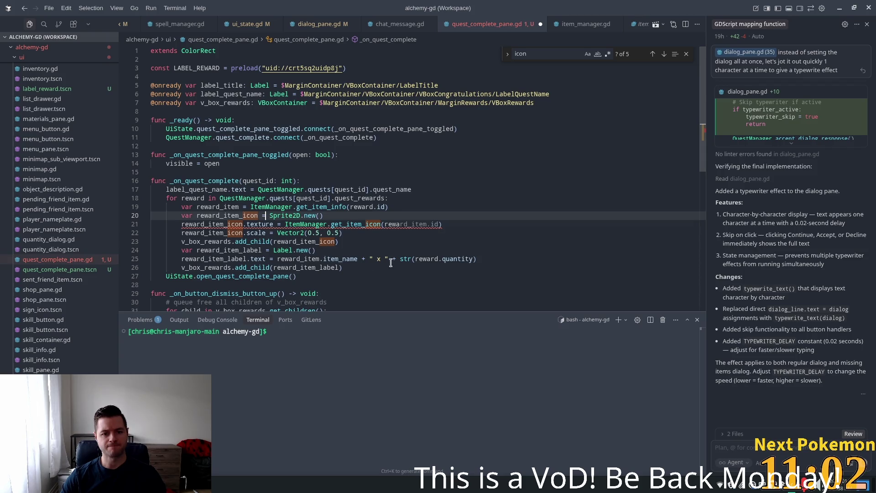
pyautogui.doubleClick(345, 259)
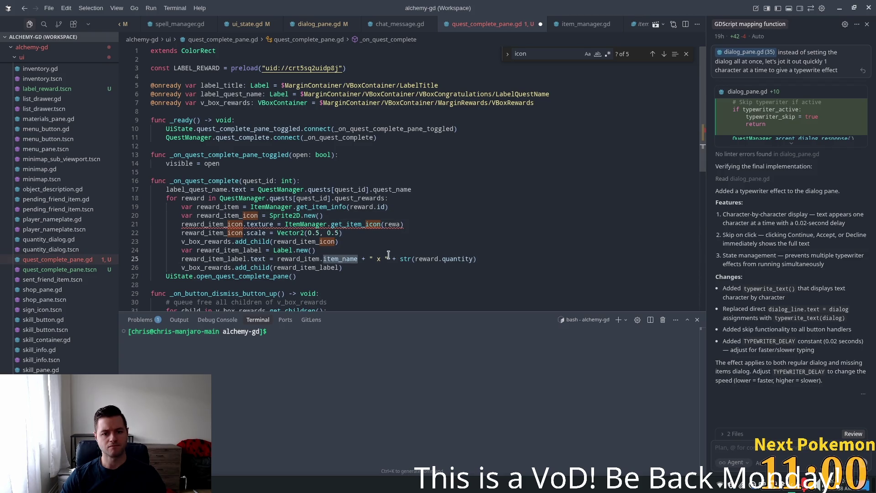
pyautogui.click(319, 215)
pyautogui.write('rd.id')
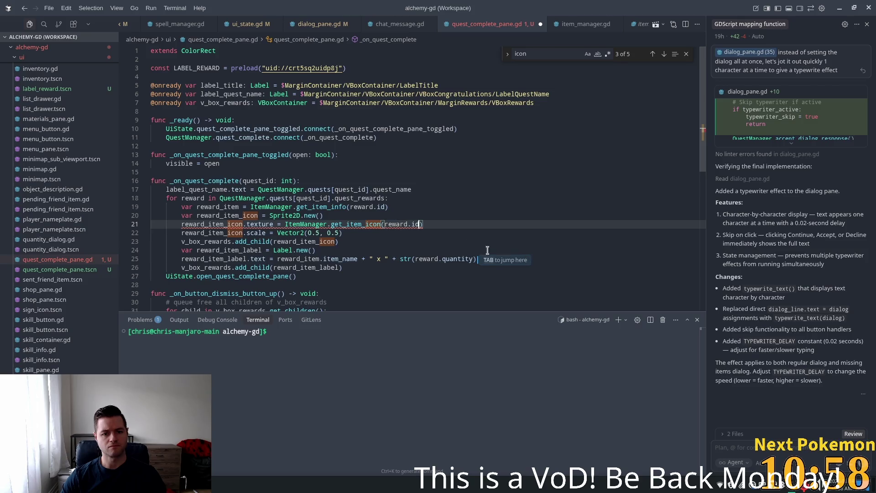
pyautogui.press('Tab')
# Review the icon scale, add_child and get_item_info lines of the reward loop.
pyautogui.click(248, 233)
pyautogui.click(308, 233)
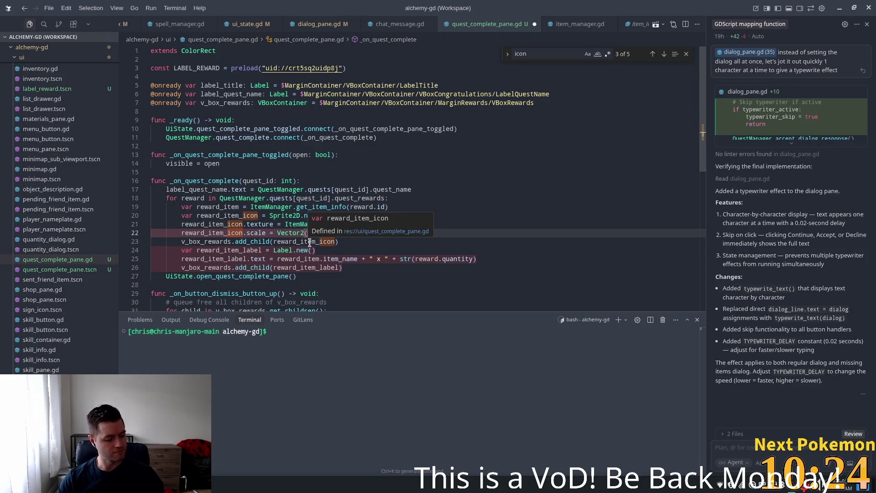
pyautogui.press('Down')
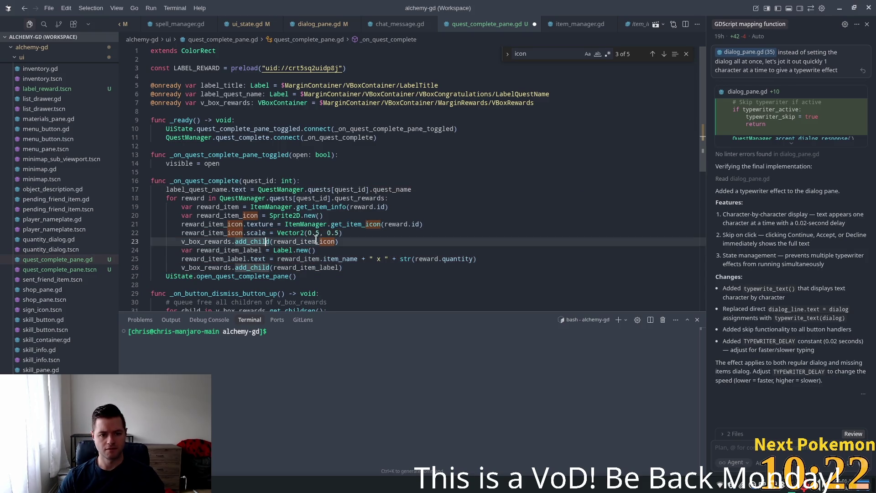
pyautogui.press('Left')
pyautogui.press('Left')
pyautogui.press('Left')
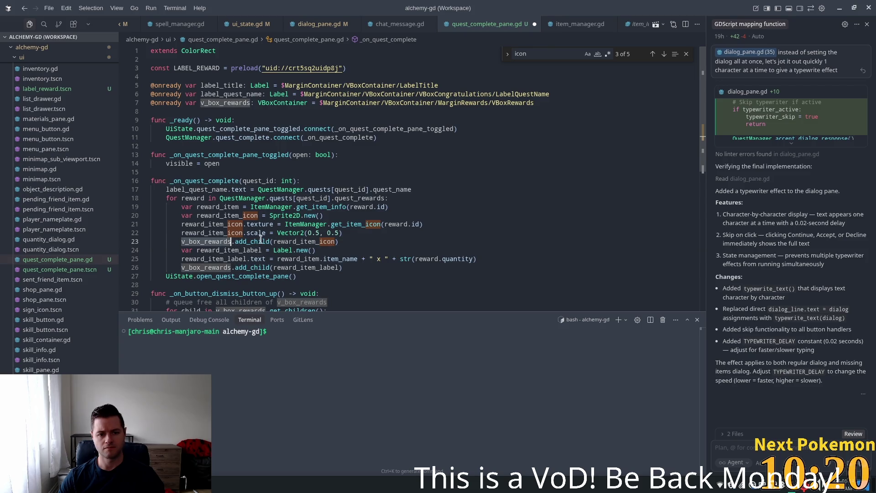
pyautogui.press('Up')
pyautogui.press('Up')
pyautogui.press('Up')
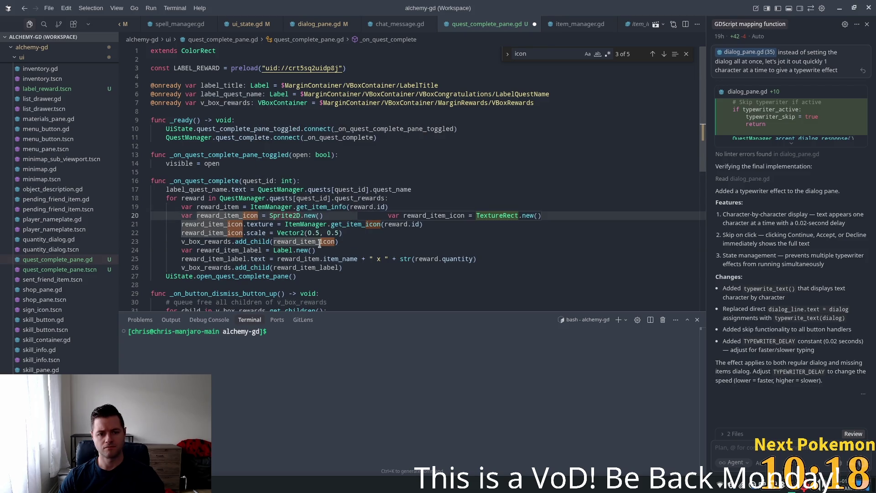
pyautogui.click(338, 207)
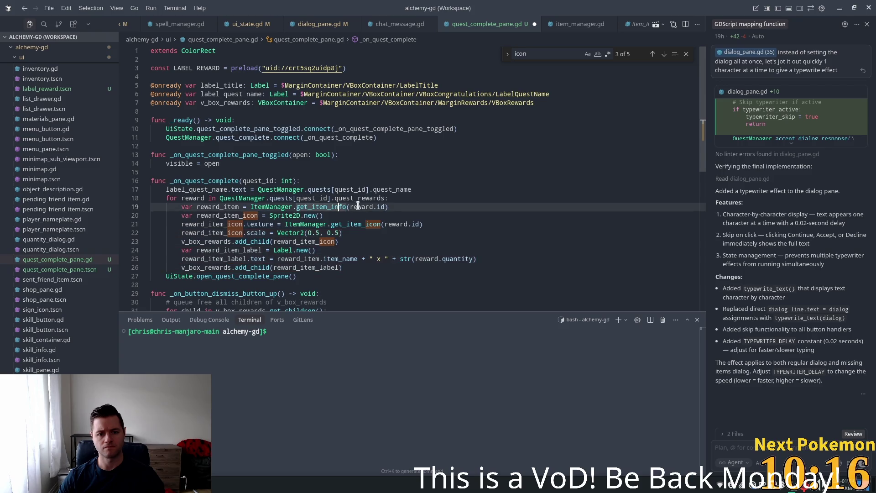
pyautogui.hotkey('ctrl', 'Left')
pyautogui.hotkey('ctrl', 'Left')
pyautogui.hotkey('ctrl', 'Left')
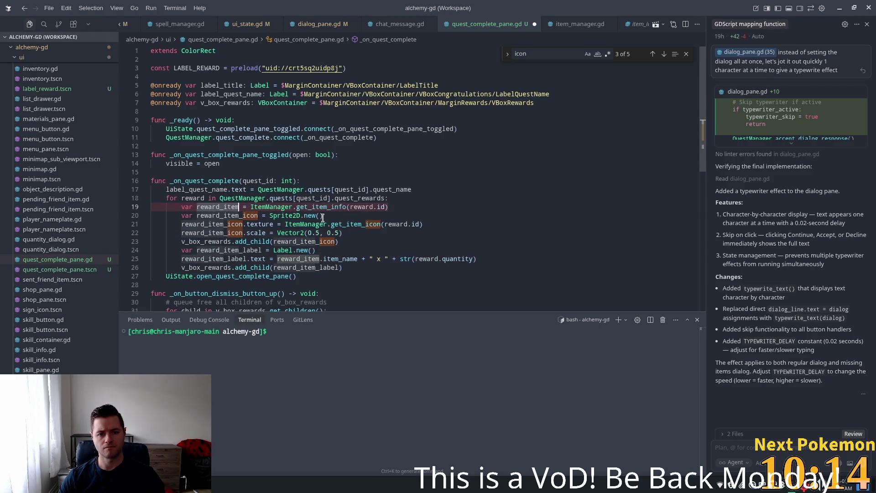
# Comment out reward icon lines 20–23: Sprite2D creation, texture, scale and add_child.
pyautogui.click(323, 217)
pyautogui.click(273, 233)
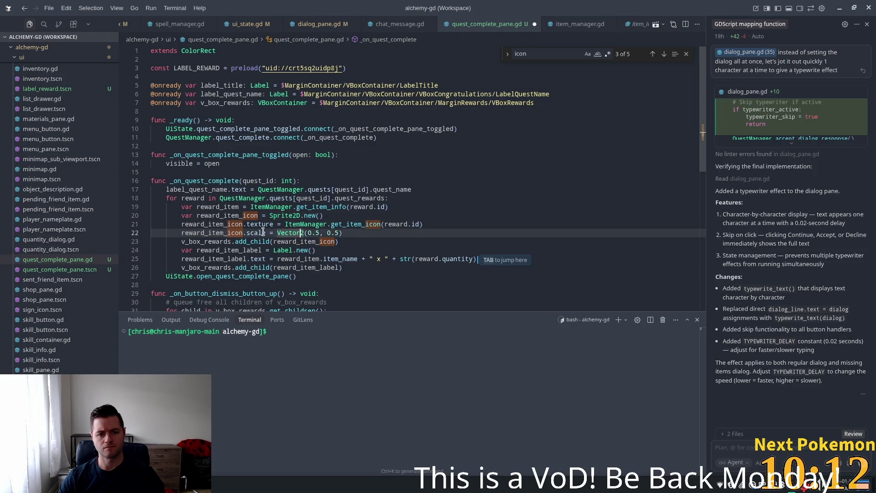
pyautogui.moveTo(342, 233)
pyautogui.mouseDown()
pyautogui.moveTo(187, 224)
pyautogui.moveTo(182, 215)
pyautogui.mouseUp()
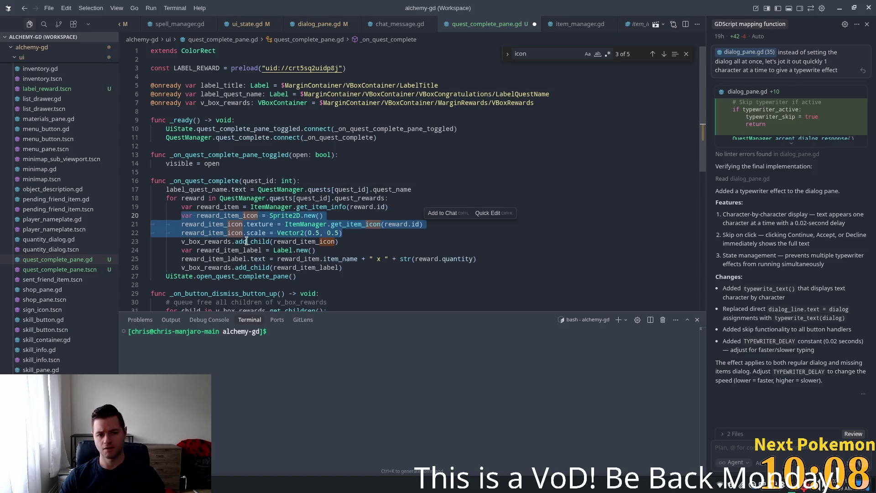
pyautogui.click(231, 242)
pyautogui.moveTo(338, 242)
pyautogui.mouseDown()
pyautogui.moveTo(401, 226)
pyautogui.moveTo(183, 217)
pyautogui.mouseUp()
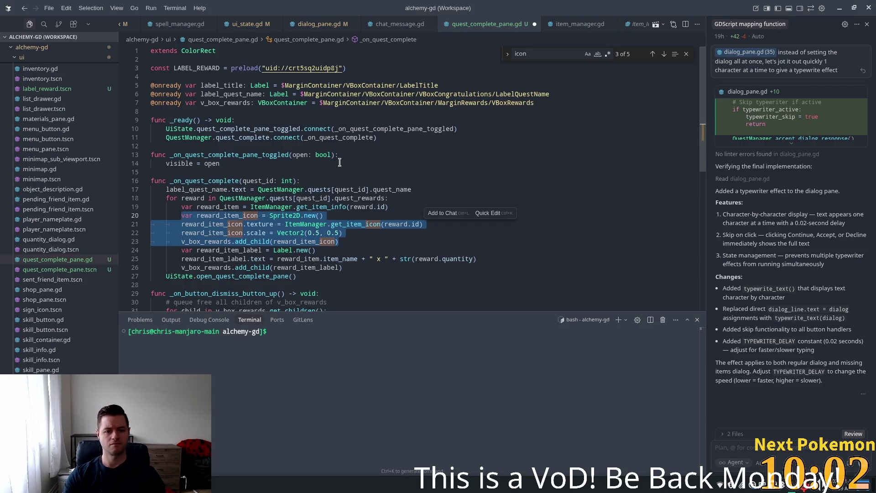
pyautogui.hotkey('ctrl', '/')
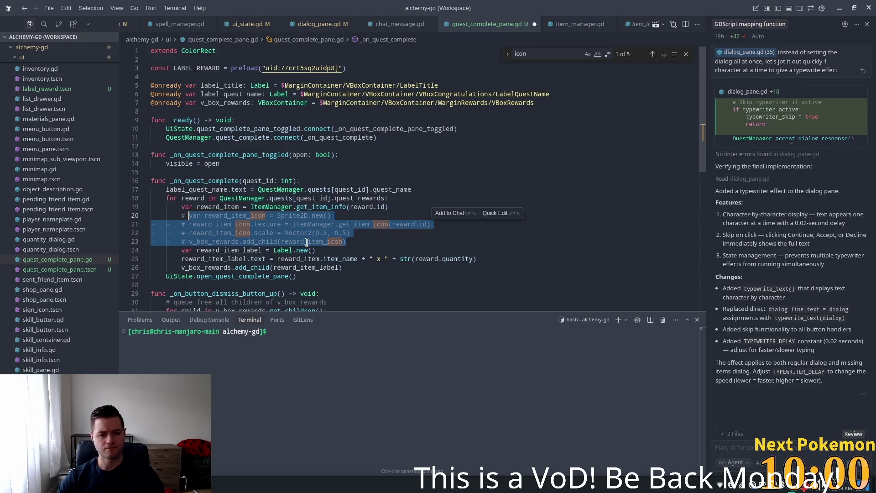
# Replace Label.new() on line 24 with LABEL_REWARD.instantiate().
pyautogui.click(293, 250)
pyautogui.hotkey('ctrl', 'Right')
pyautogui.moveTo(333, 248)
pyautogui.mouseDown()
pyautogui.moveTo(221, 250)
pyautogui.moveTo(275, 248)
pyautogui.mouseUp()
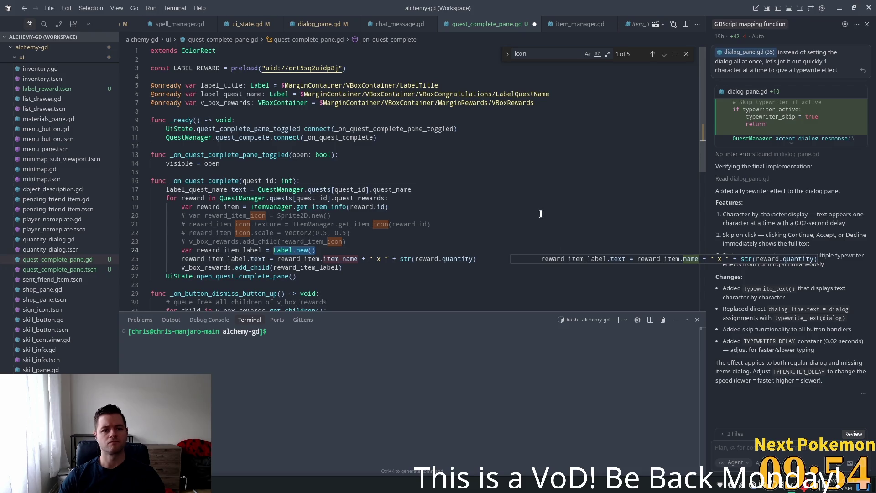
pyautogui.write('L')
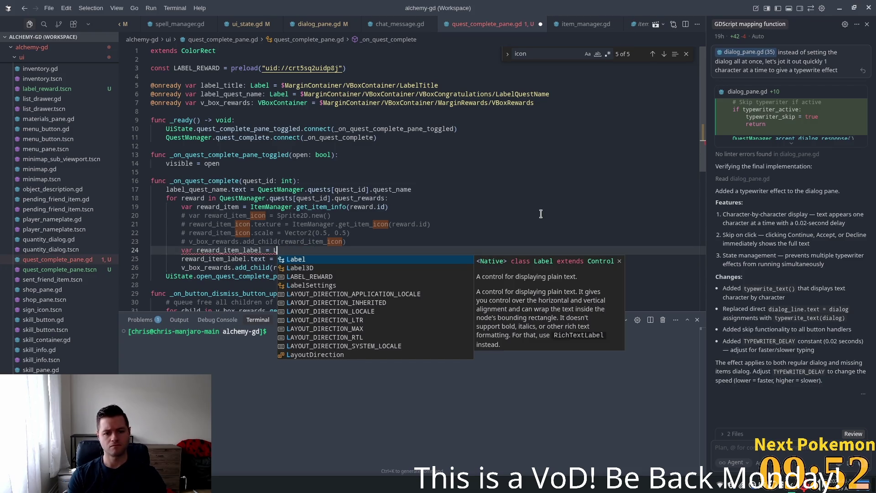
pyautogui.press('Tab')
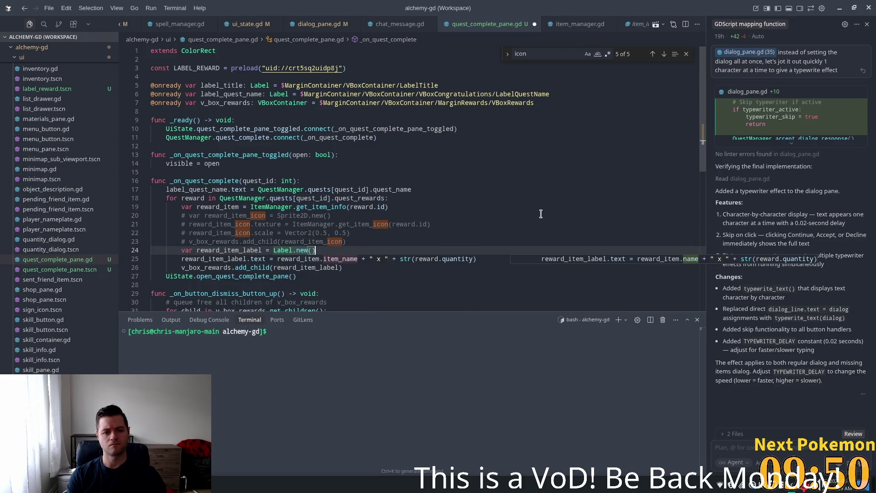
pyautogui.hotkey('ctrl', 'shift', 'Left')
pyautogui.hotkey('ctrl', 'shift', 'Left')
pyautogui.hotkey('ctrl', 'shift', 'Left')
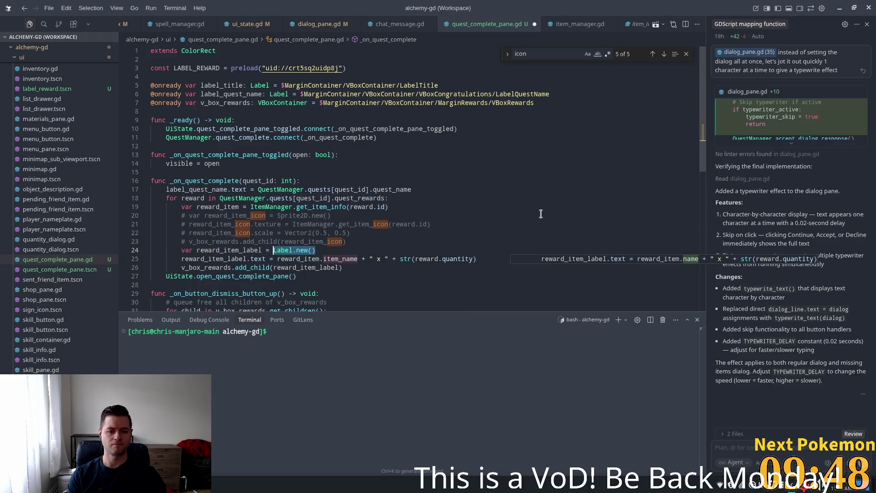
pyautogui.write('LA')
pyautogui.press('Tab')
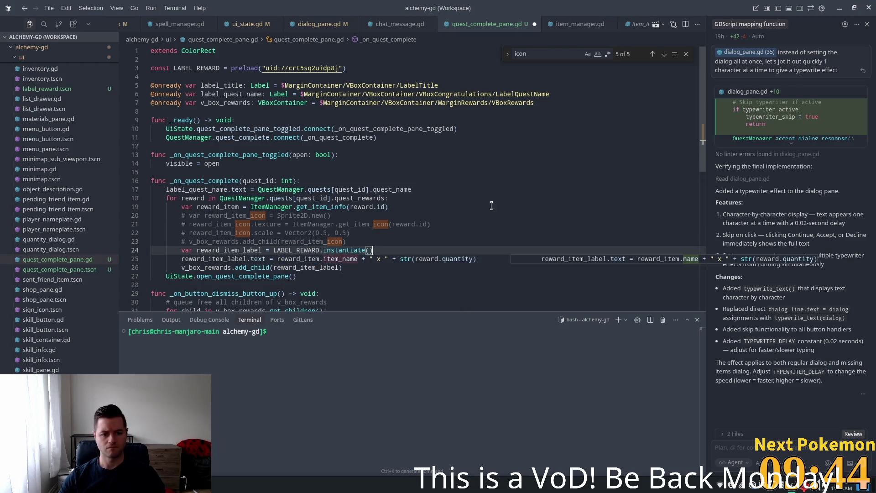
pyautogui.click(346, 259)
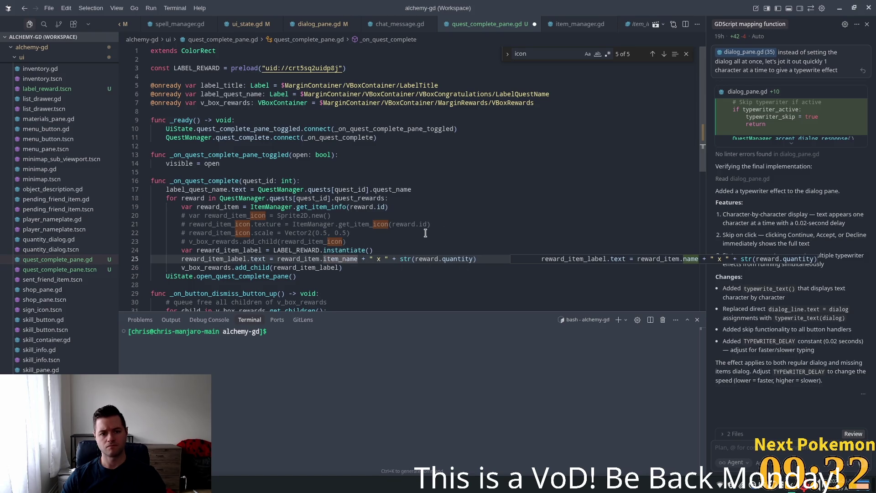
pyautogui.moveTo(320, 210)
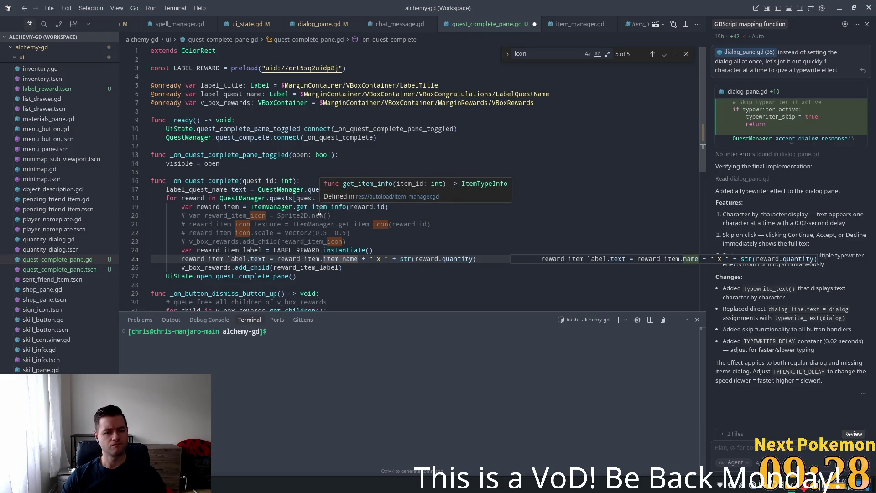
pyautogui.doubleClick(320, 209)
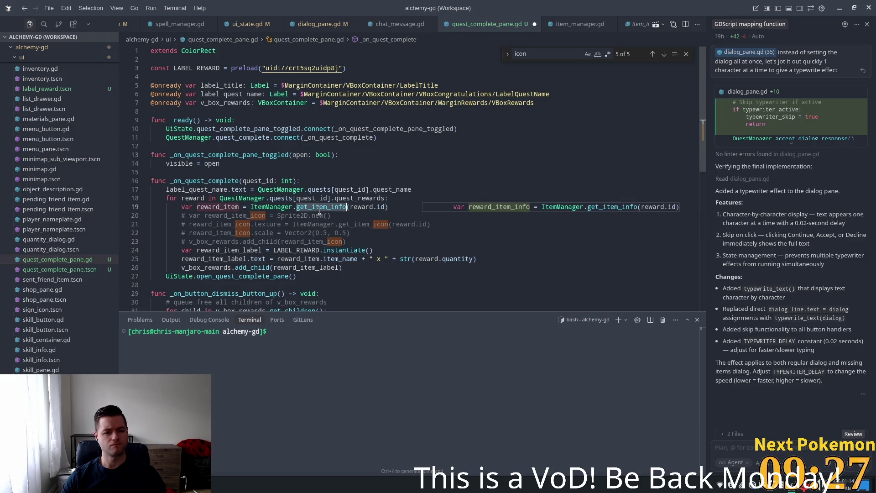
pyautogui.click(312, 258)
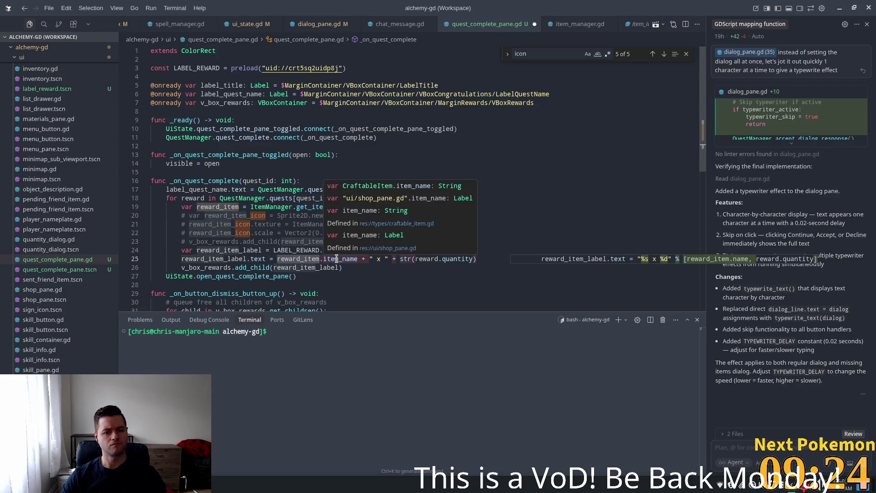
pyautogui.click(282, 206)
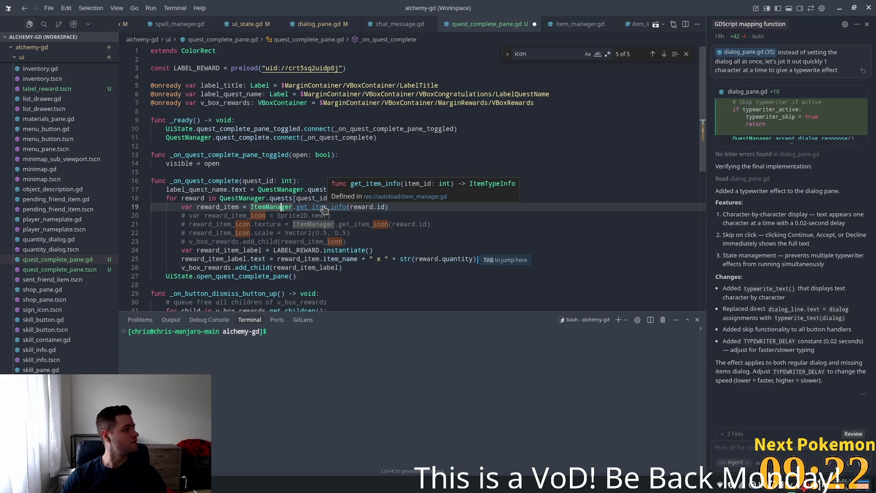
pyautogui.keyDown('ctrl'); pyautogui.click(325, 208); pyautogui.keyUp('ctrl')
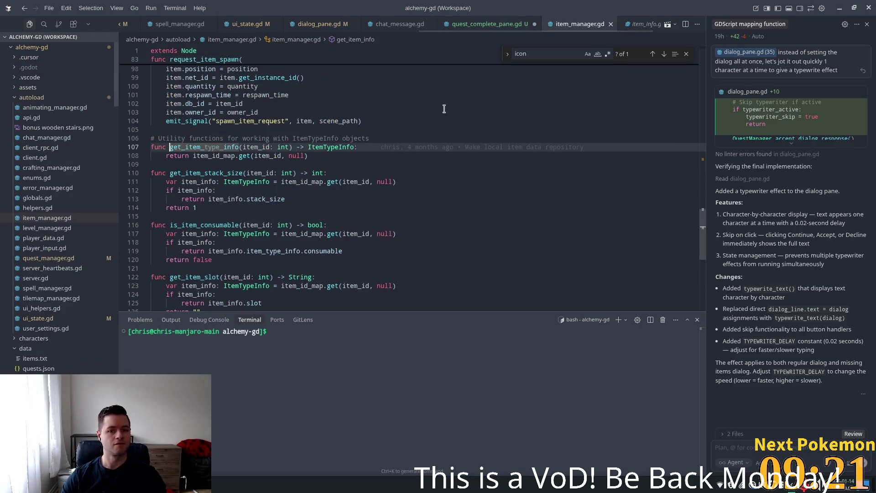
pyautogui.keyDown('ctrl'); pyautogui.click(330, 147); pyautogui.keyUp('ctrl')
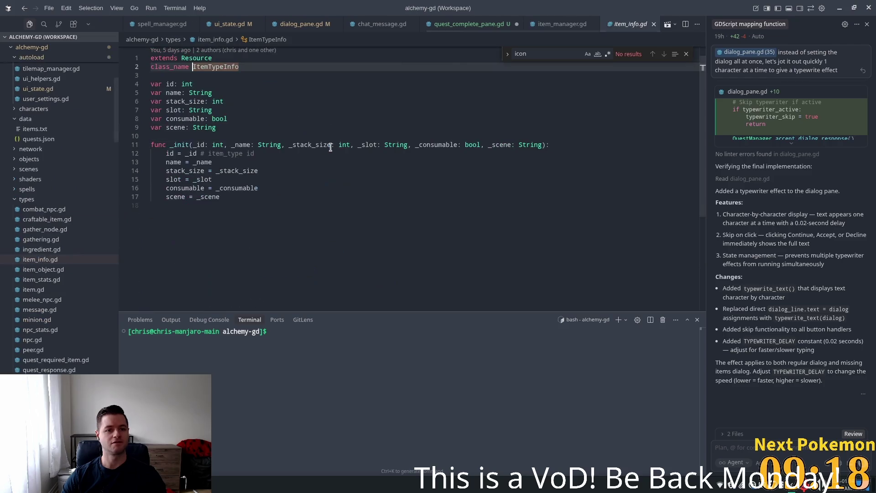
pyautogui.doubleClick(170, 93)
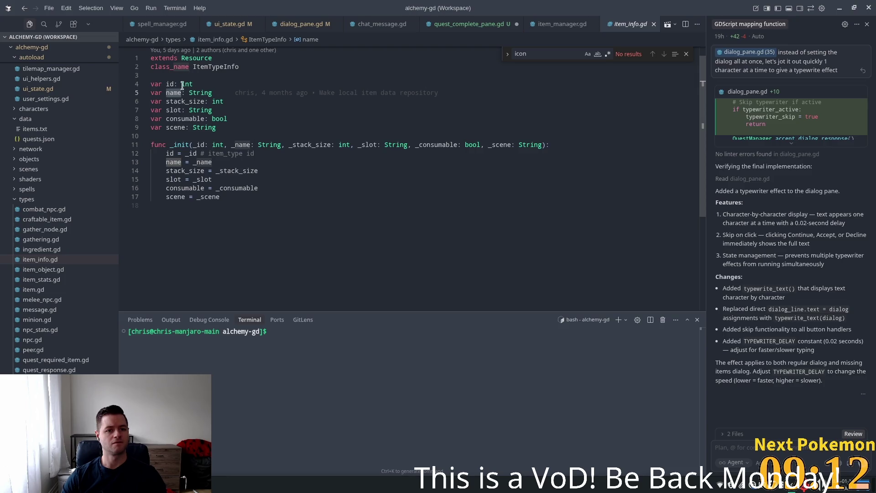
pyautogui.click(468, 24)
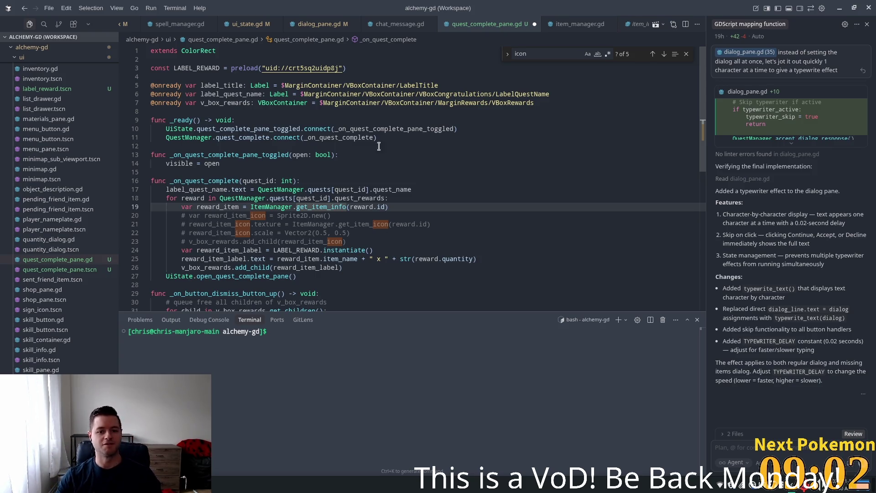
# Change reward_item.item_name to reward_item.name on line 25.
pyautogui.press('Down')
pyautogui.press('Down')
pyautogui.press('Down')
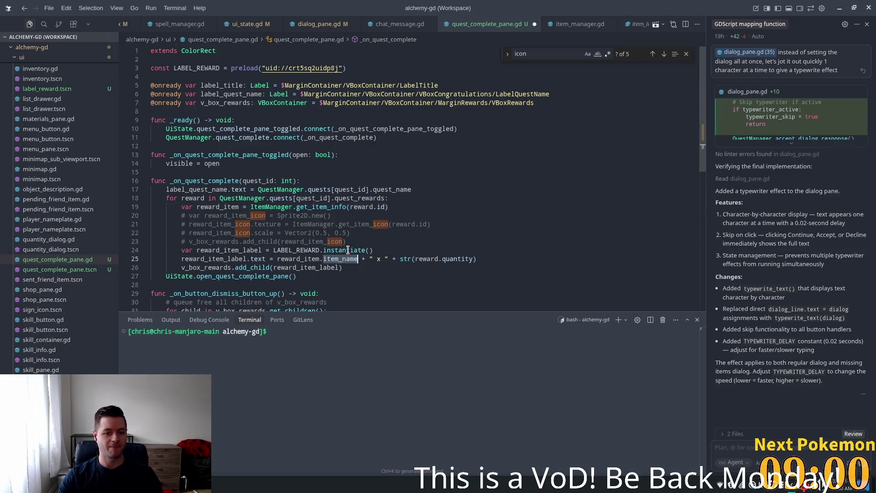
pyautogui.write('name')
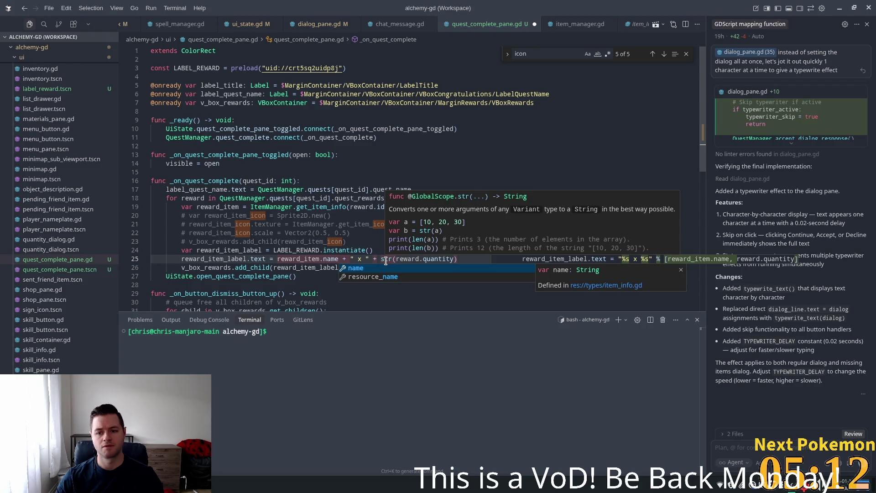
# Rewrite line 25 as reward_item_label.text = '%s x %s' % [reward.quantity, reward_item.name].
pyautogui.press('Tab')
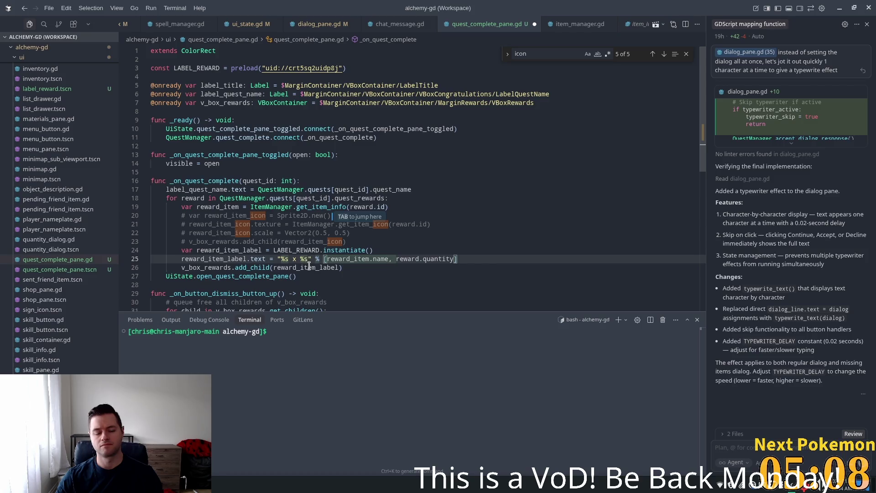
pyautogui.click(450, 259)
pyautogui.moveTo(453, 259); pyautogui.dragTo(400, 260)
pyautogui.press('BackSpace')
pyautogui.press('BackSpace')
pyautogui.press('BackSpace')
pyautogui.hotkey('ctrl', 'Left')
pyautogui.hotkey('ctrl', 'Left')
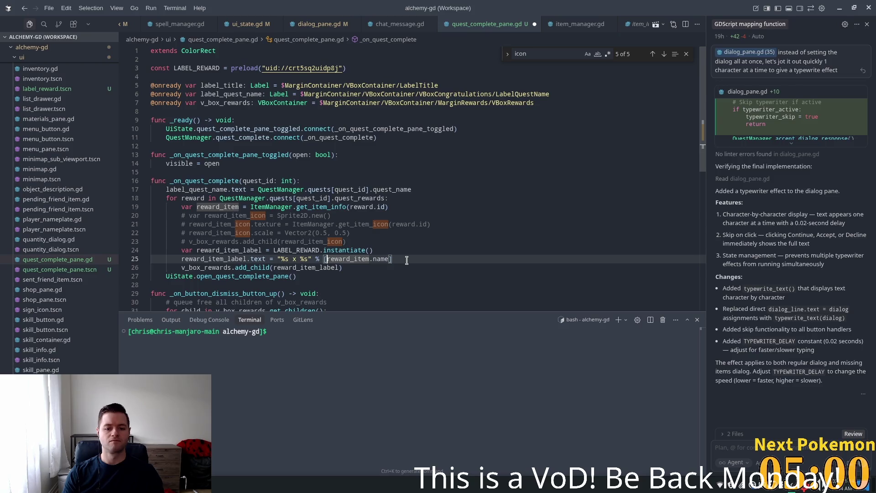
pyautogui.write('reward.quantity, reward')
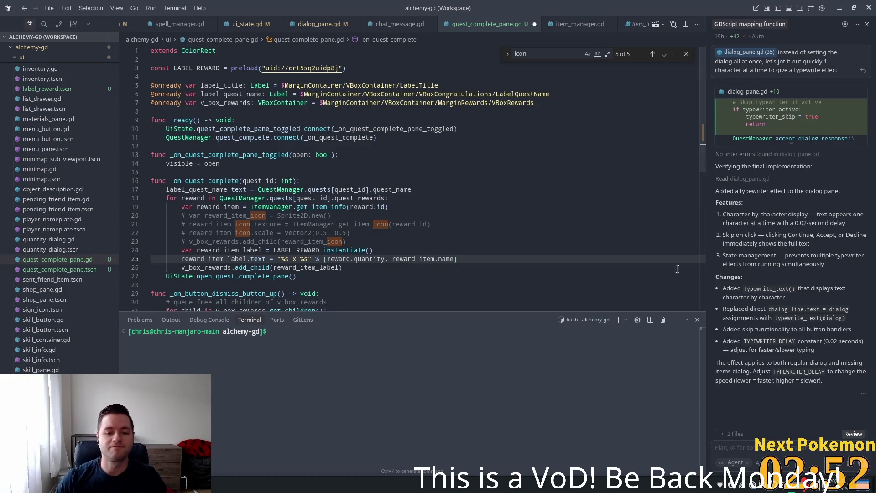
pyautogui.press("ctrl+alt+'")
pyautogui.press('Escape')
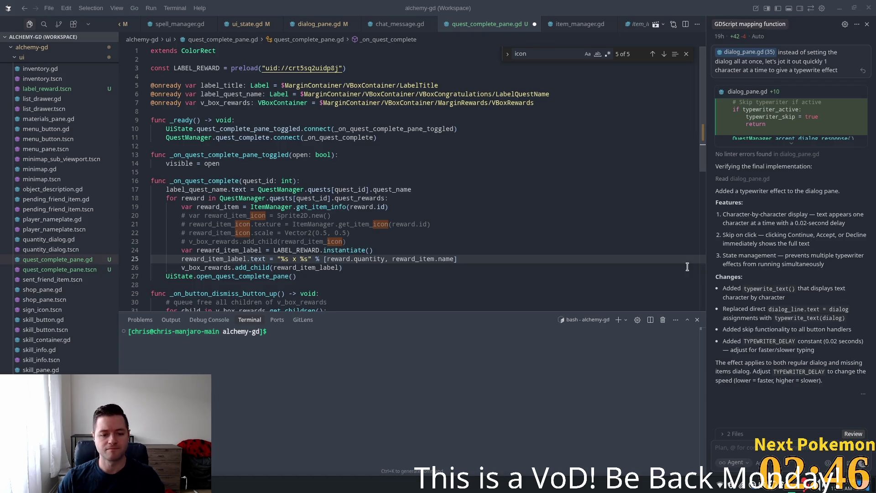
pyautogui.click(350, 260)
pyautogui.scroll(-1, 378, 242)
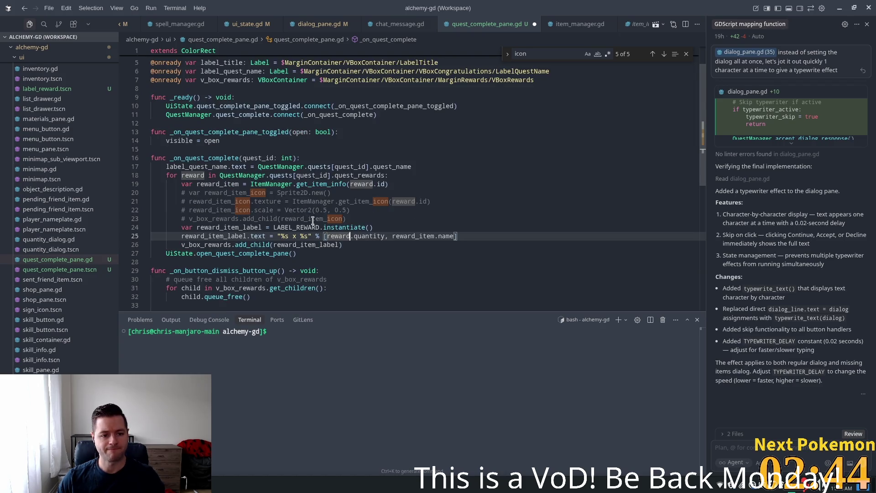
pyautogui.scroll(-2, 314, 220)
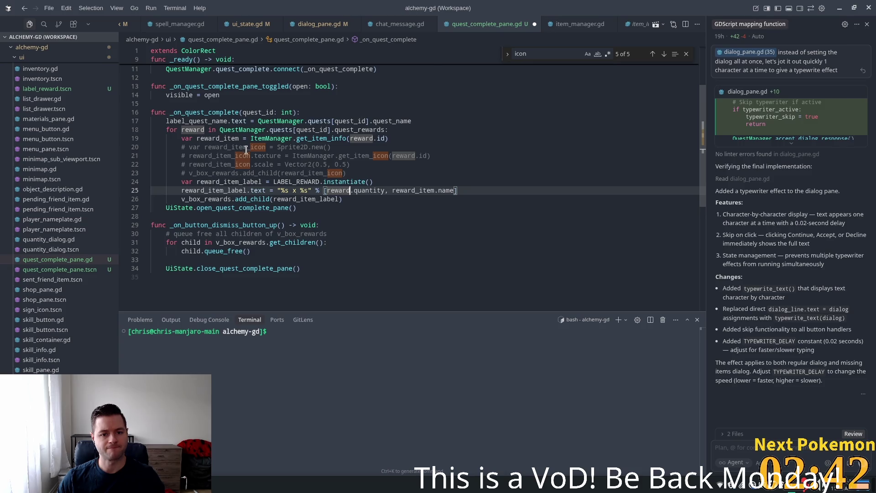